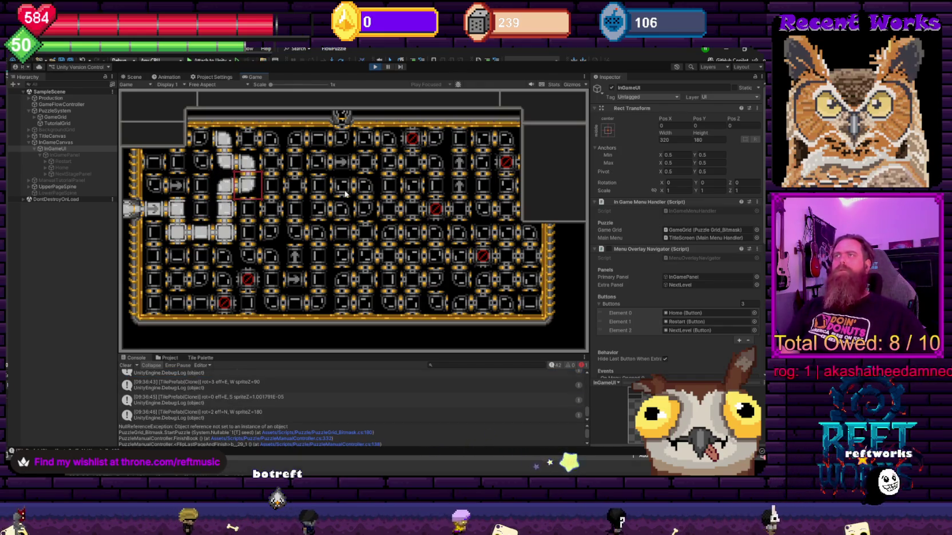
Rotate tiles up, right and left of the selector to extend the lit steam path toward the top row.
{"action": "scroll", "coordinate": [246, 401], "scroll_direction": "up", "scroll_amount": 10}
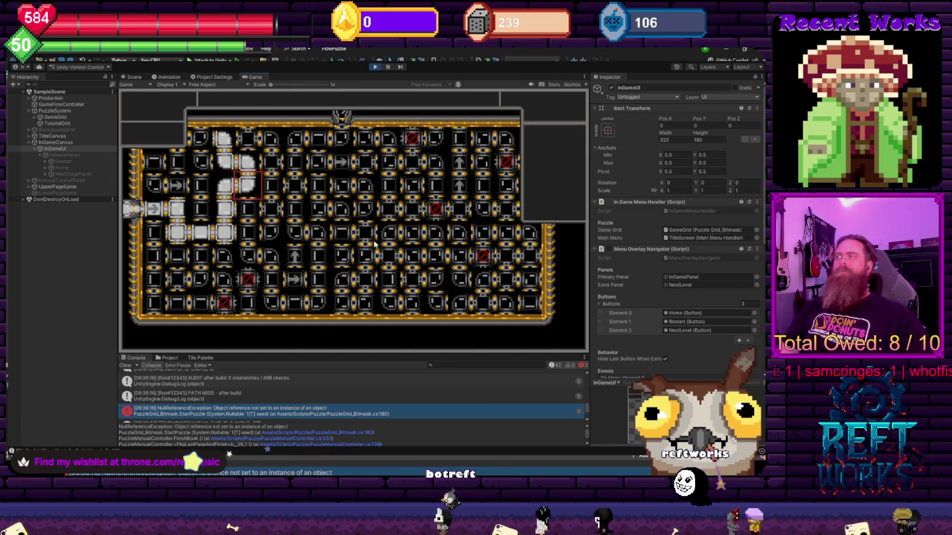
{"action": "key", "text": "Up"}
{"action": "key", "text": "space"}
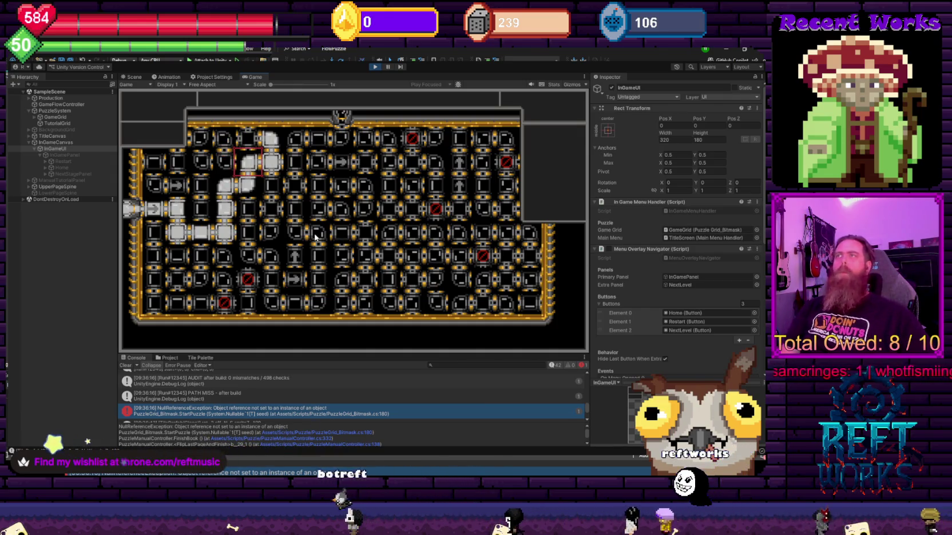
{"action": "key", "text": "Up"}
{"action": "key", "text": "space"}
{"action": "key", "text": "Right"}
{"action": "key", "text": "Right"}
{"action": "key", "text": "Right"}
{"action": "key", "text": "space"}
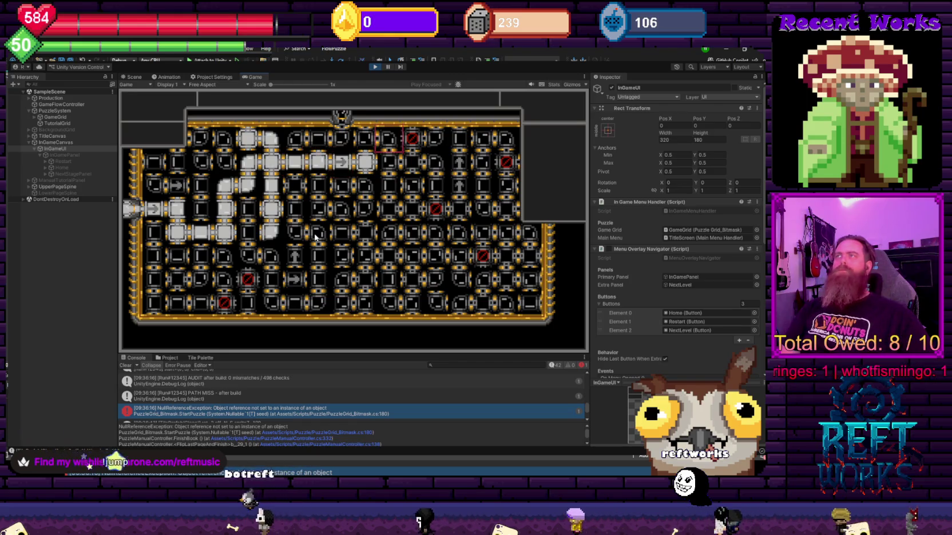
{"action": "key", "text": "Left"}
{"action": "key", "text": "Left"}
{"action": "key", "text": "space"}
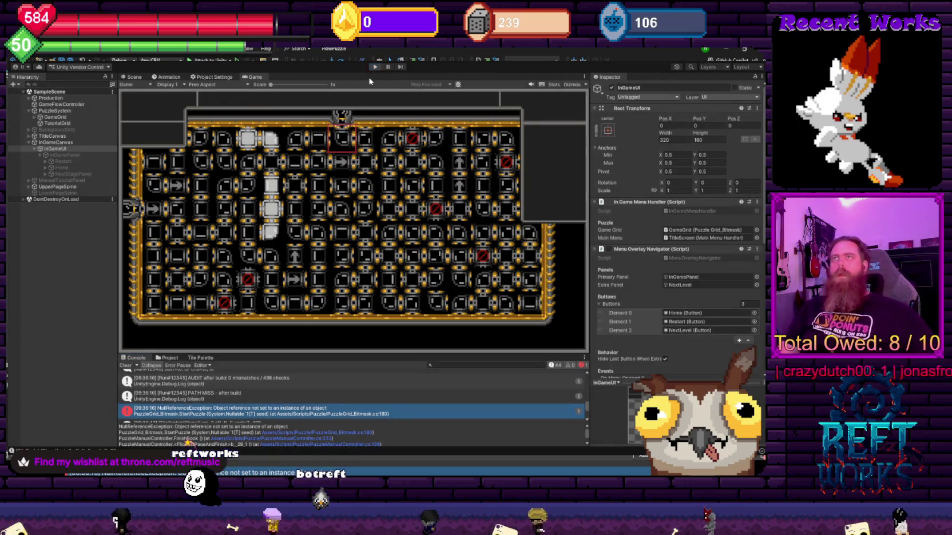
Exit Play mode and review GameGrid's Puzzle Grid_Bitmask component settings in the Inspector.
{"action": "key", "text": "ctrl+p"}
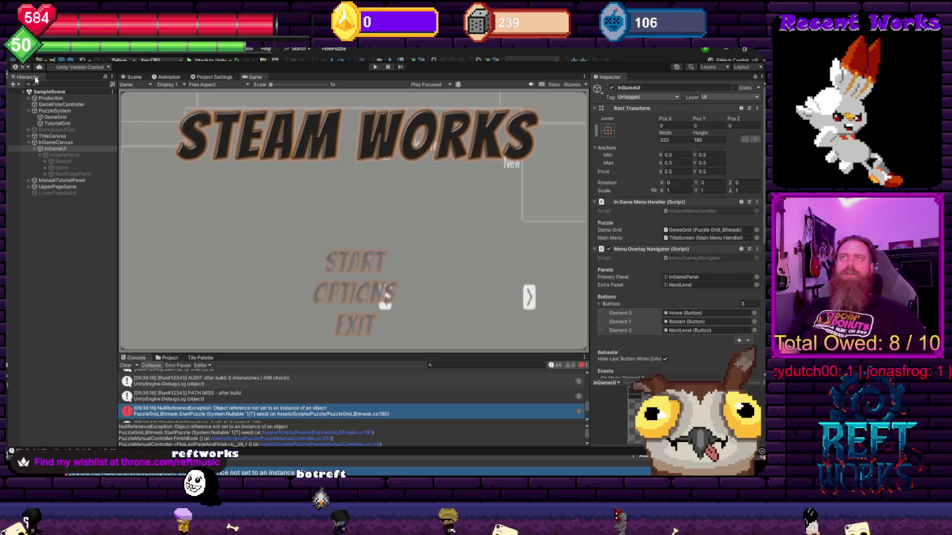
{"action": "left_click", "coordinate": [55, 116]}
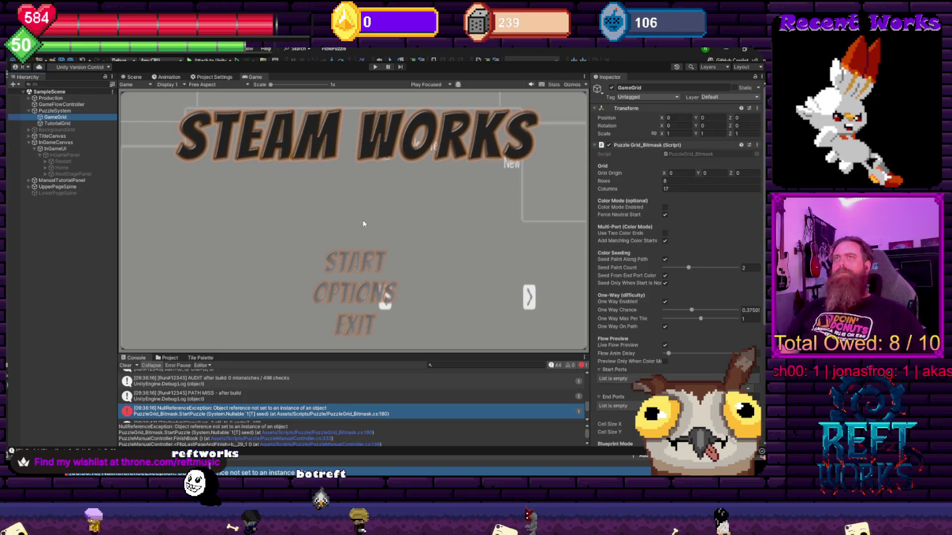
{"action": "scroll", "coordinate": [669, 271], "scroll_direction": "down", "scroll_amount": 3}
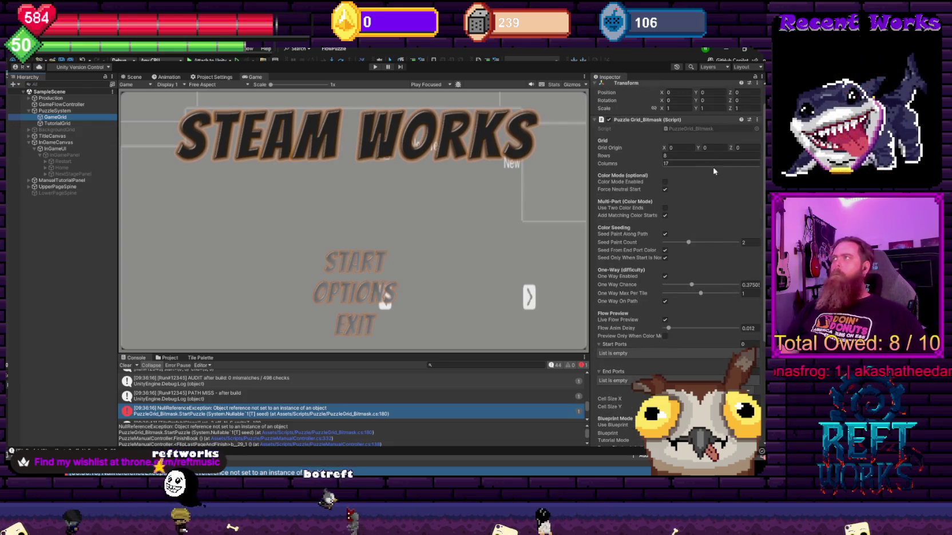
{"action": "scroll", "coordinate": [698, 247], "scroll_direction": "up", "scroll_amount": 3}
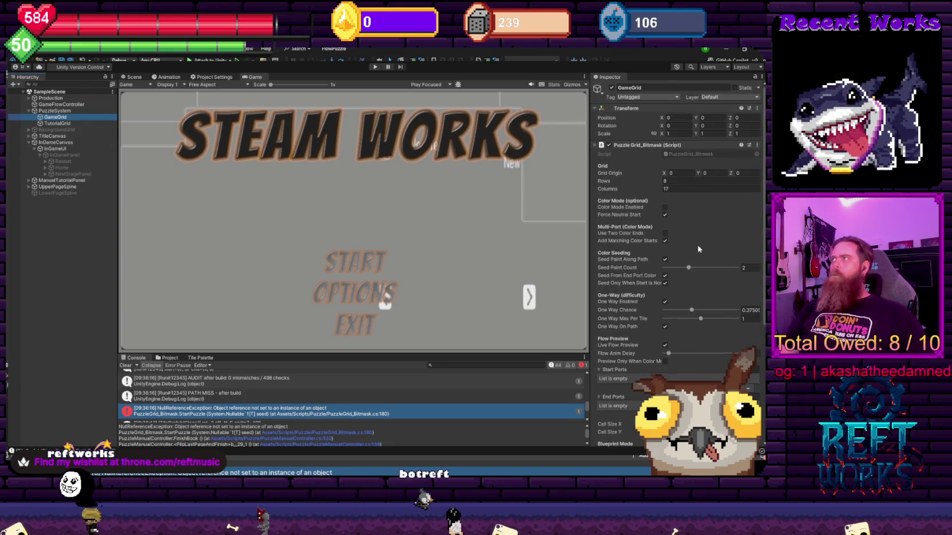
{"action": "scroll", "coordinate": [697, 247], "scroll_direction": "down", "scroll_amount": 10}
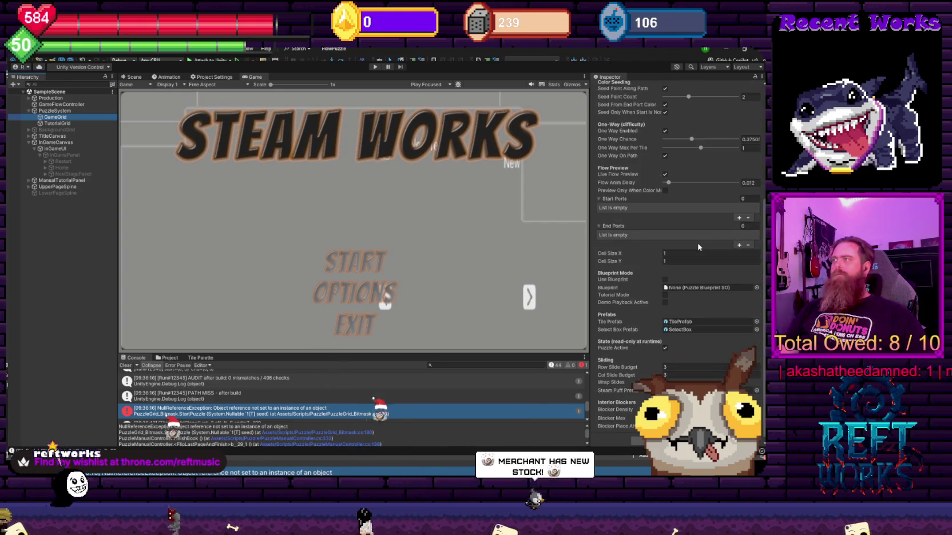
{"action": "scroll", "coordinate": [697, 247], "scroll_direction": "down", "scroll_amount": 1}
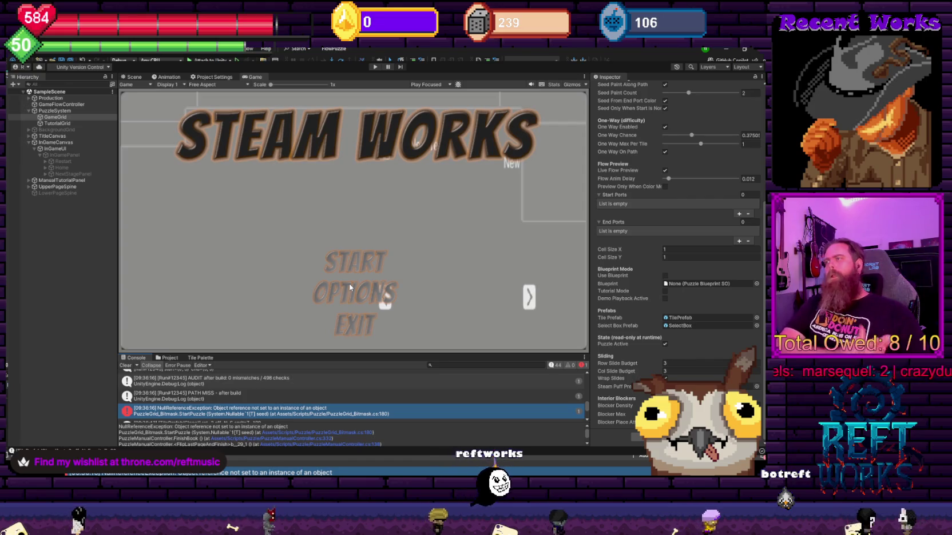
{"action": "scroll", "coordinate": [257, 391], "scroll_direction": "up", "scroll_amount": 3}
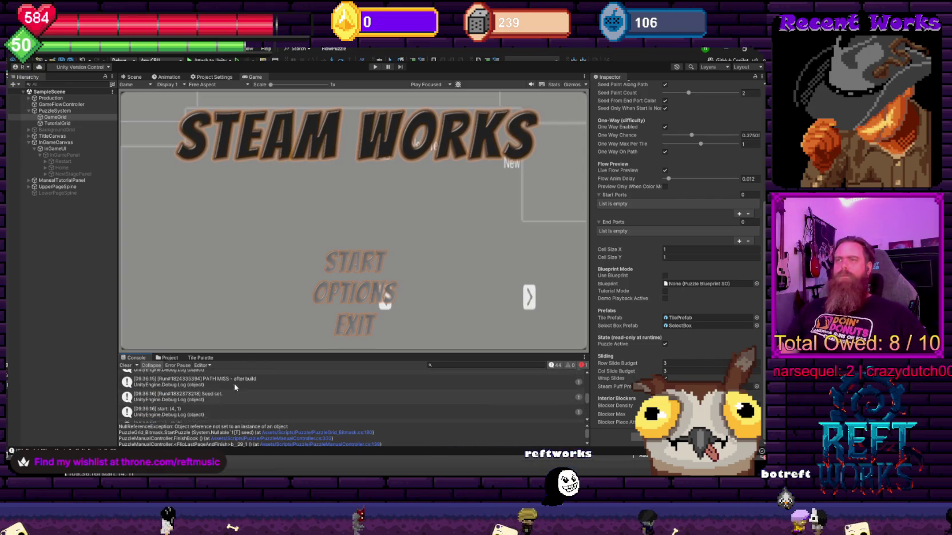
{"action": "scroll", "coordinate": [293, 385], "scroll_direction": "up", "scroll_amount": 5}
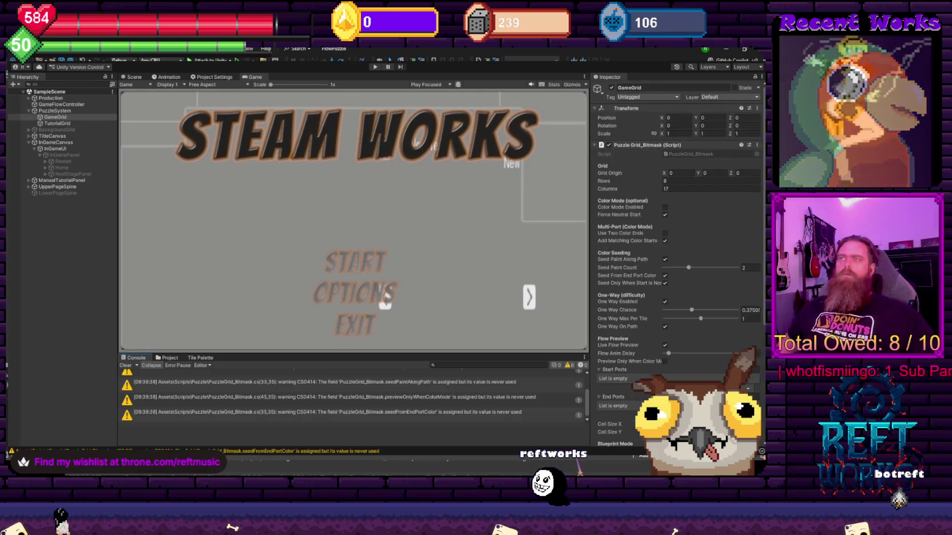
Play the game, choose START, and page through the Rotation and Sliding tutorials into the puzzle.
{"action": "left_click", "coordinate": [375, 67]}
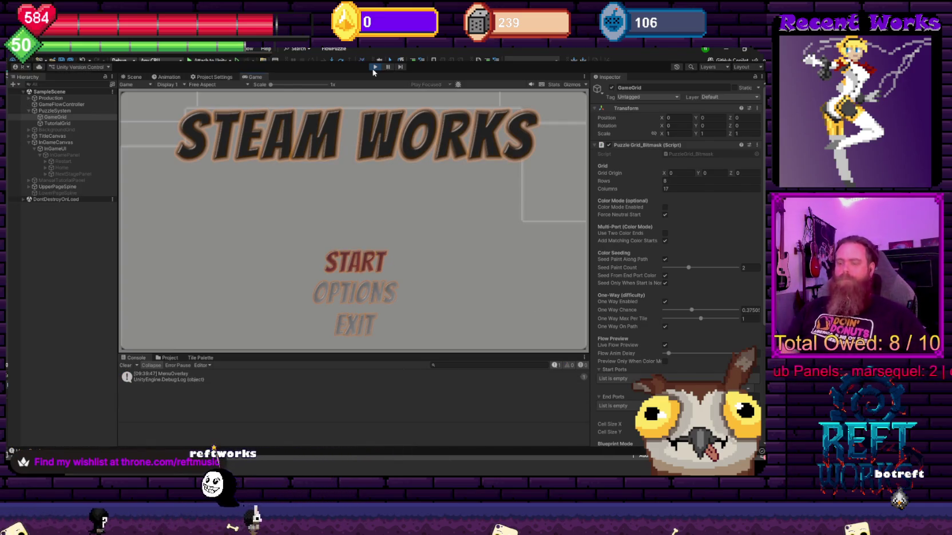
{"action": "key", "text": "Return"}
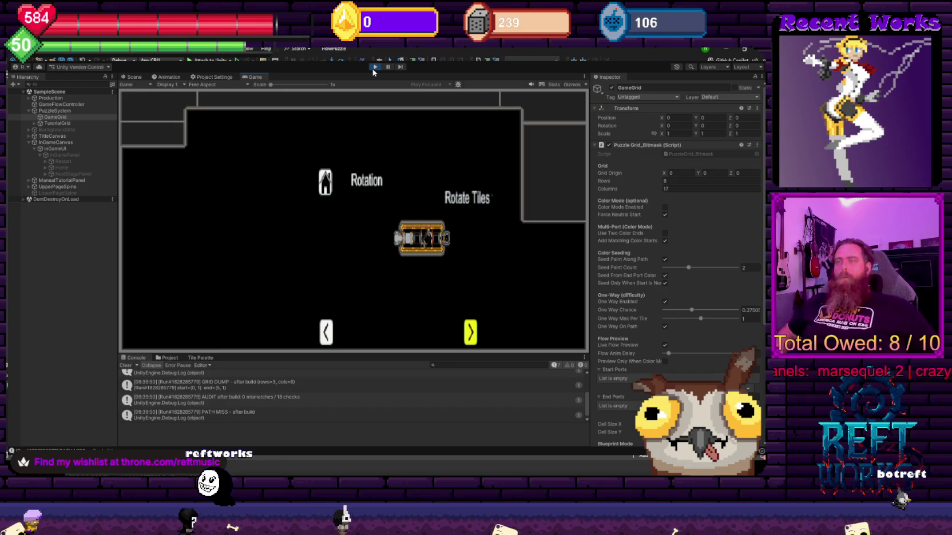
{"action": "key", "text": "Return"}
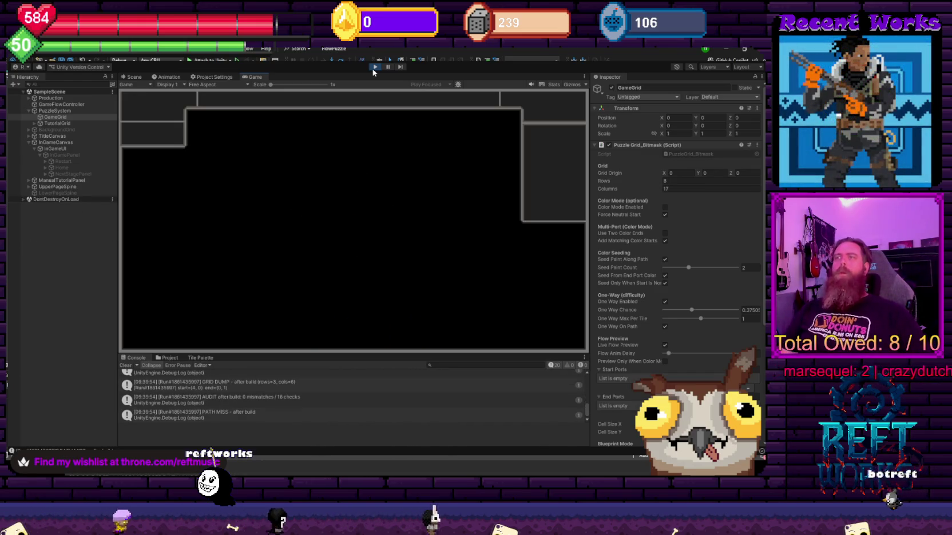
{"action": "key", "text": "Return"}
{"action": "key", "text": "Right"}
{"action": "key", "text": "Right"}
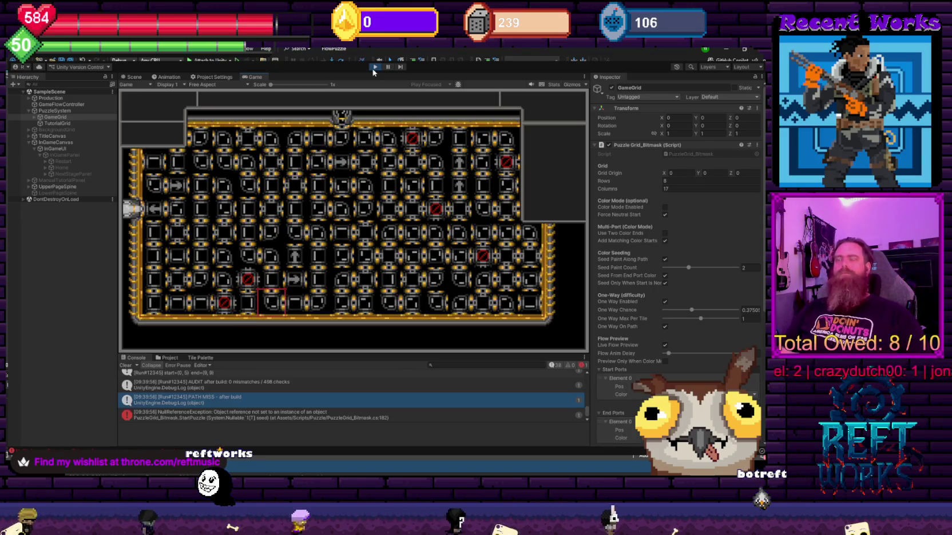
Inspect the StartPuzzle NullReferenceException's stack trace in the Console detail pane.
{"action": "left_click", "coordinate": [312, 415]}
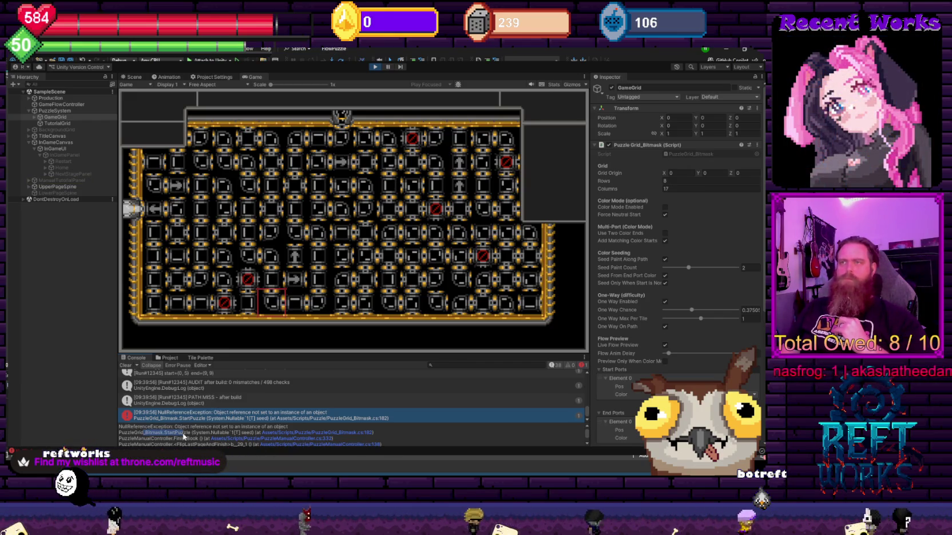
{"action": "mouse_move", "coordinate": [119, 432]}
{"action": "left_mouse_down"}
{"action": "mouse_move", "coordinate": [254, 441]}
{"action": "mouse_move", "coordinate": [284, 433]}
{"action": "mouse_move", "coordinate": [119, 433]}
{"action": "left_mouse_up"}
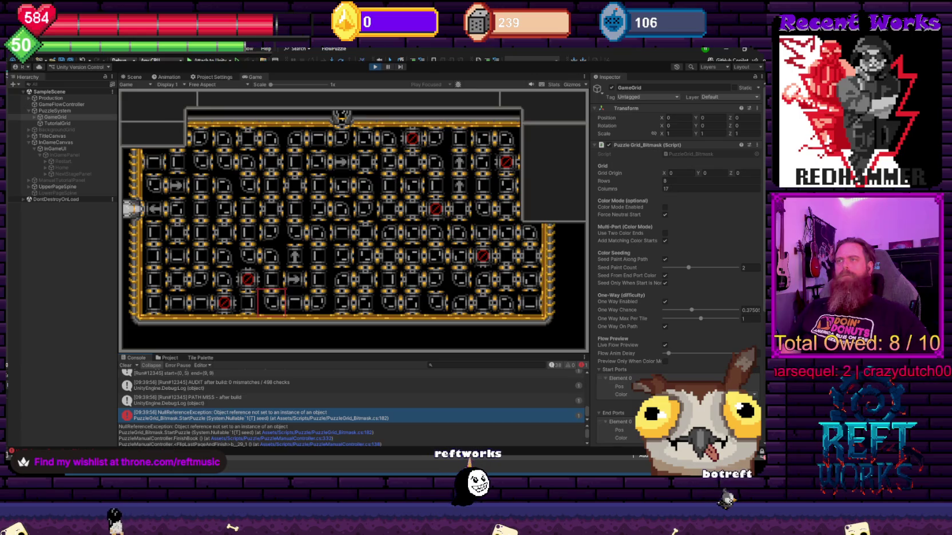
{"action": "scroll", "coordinate": [191, 437], "scroll_direction": "down", "scroll_amount": 2}
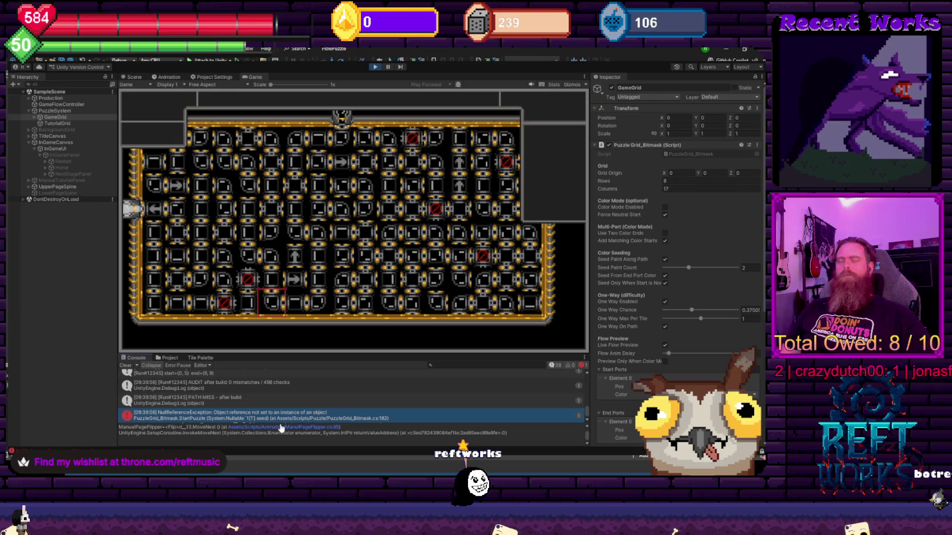
{"action": "scroll", "coordinate": [279, 433], "scroll_direction": "up", "scroll_amount": 2}
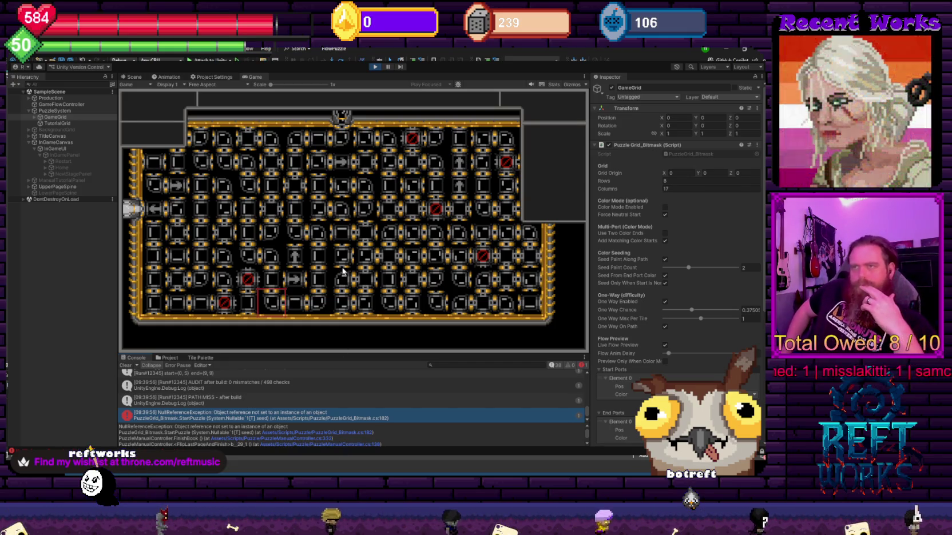
Add PuzzleScorer.Instance.SetTimerOn(true) and ResetTimer() under if(!tutorialMode) in StartPuzzle, then return to Unity.
{"action": "left_click", "coordinate": [386, 465]}
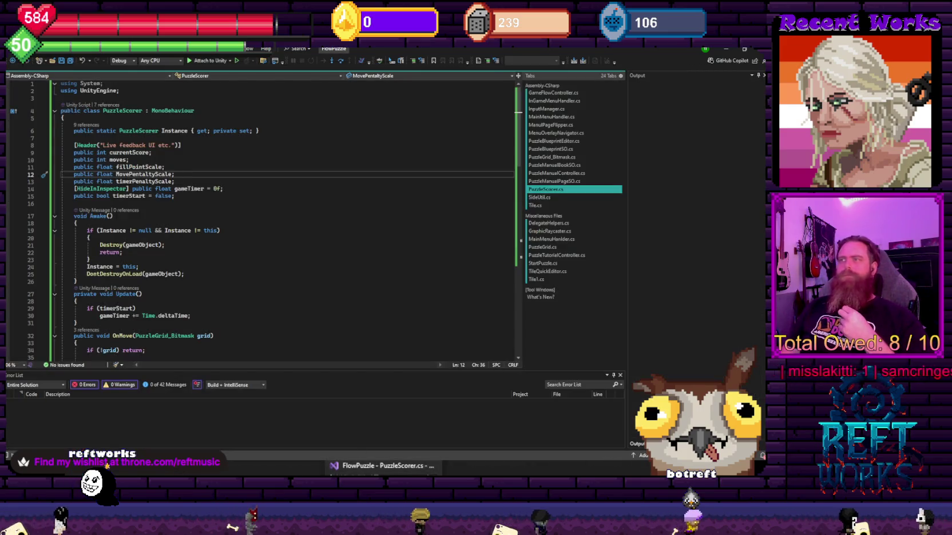
{"action": "key", "text": "ctrl+minus"}
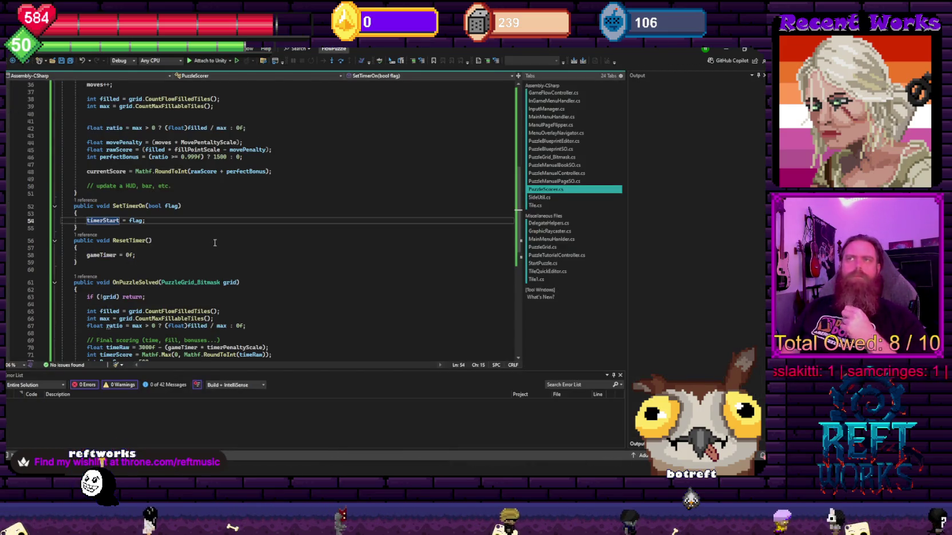
{"action": "key", "text": "ctrl+minus"}
{"action": "key", "text": "Home"}
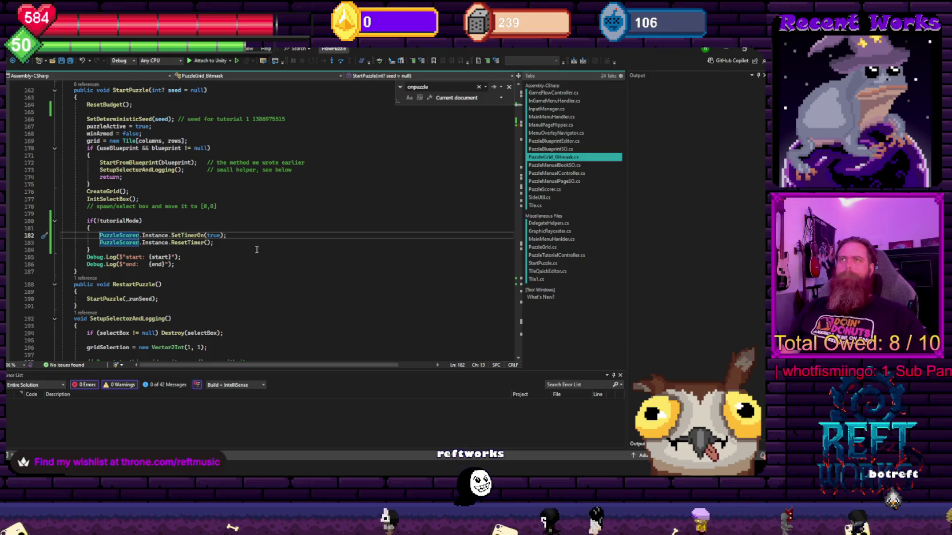
{"action": "scroll", "coordinate": [257, 248], "scroll_direction": "up", "scroll_amount": 20}
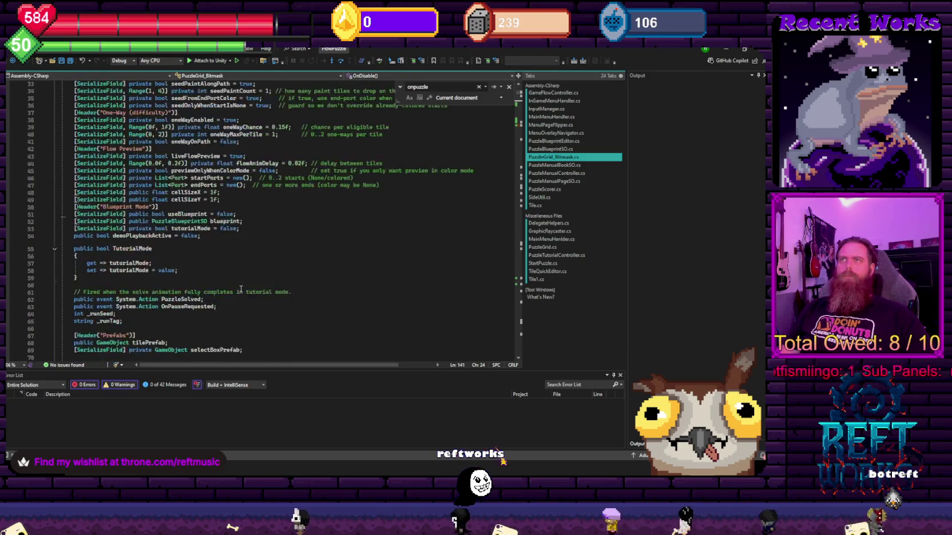
{"action": "scroll", "coordinate": [241, 290], "scroll_direction": "down", "scroll_amount": 5}
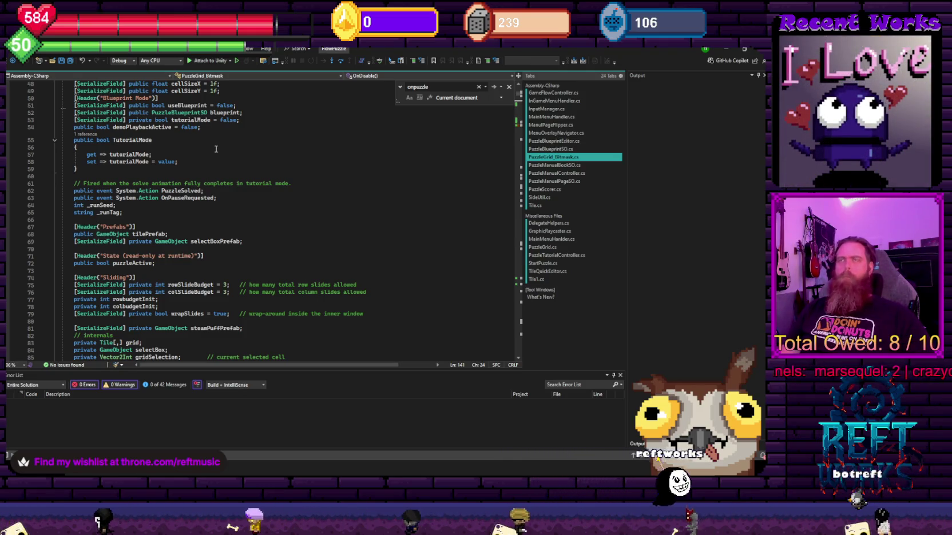
{"action": "key", "text": "ctrl+minus"}
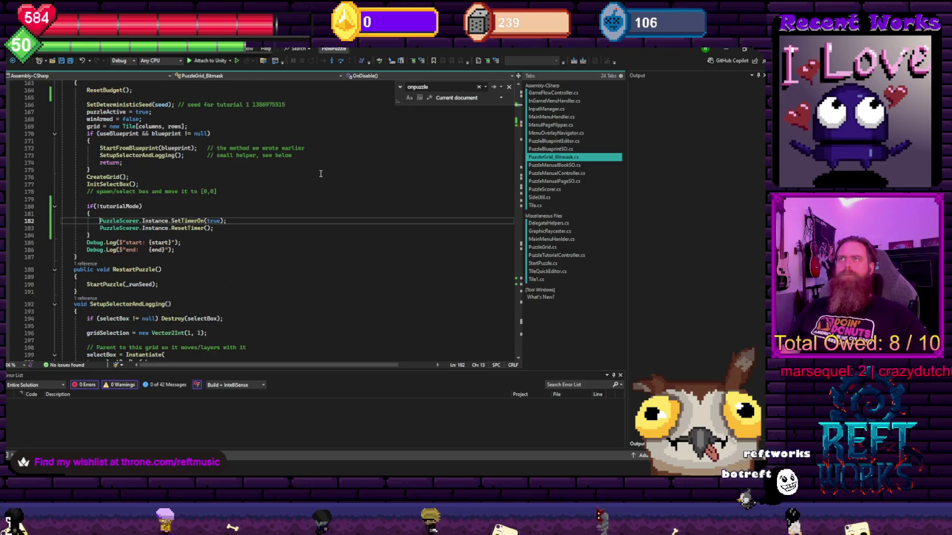
{"action": "key", "text": "alt+Tab"}
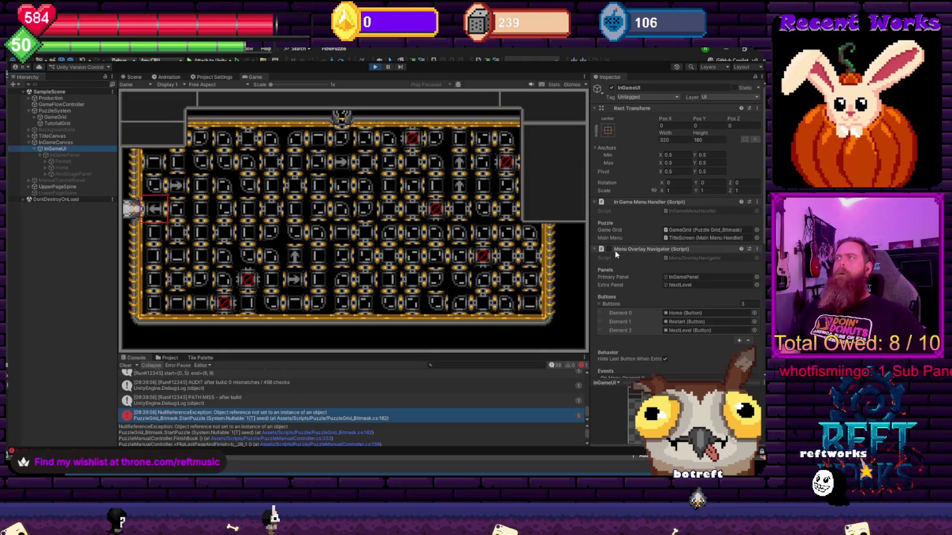
Stop the game, view GameFlowController's Puzzle Scorer component, and run the game again.
{"action": "left_click", "coordinate": [375, 68]}
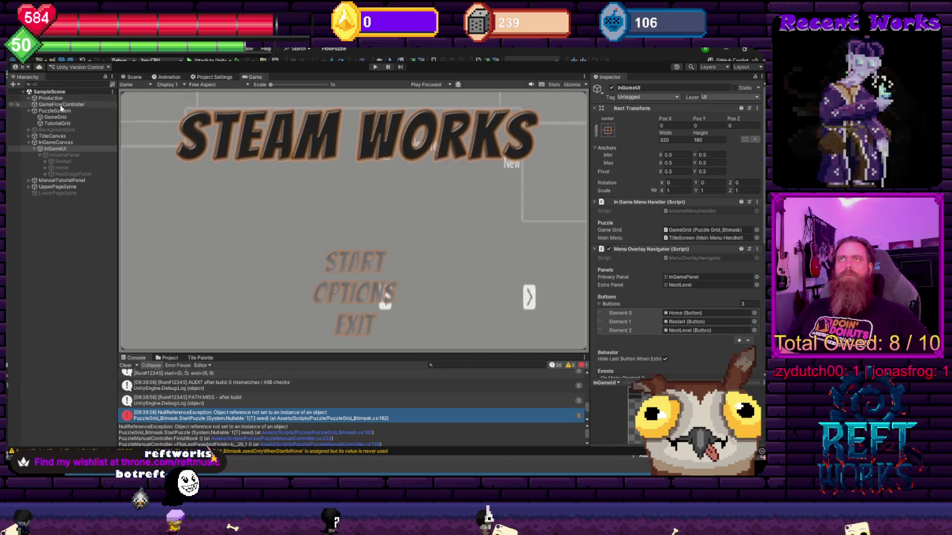
{"action": "left_click", "coordinate": [67, 105]}
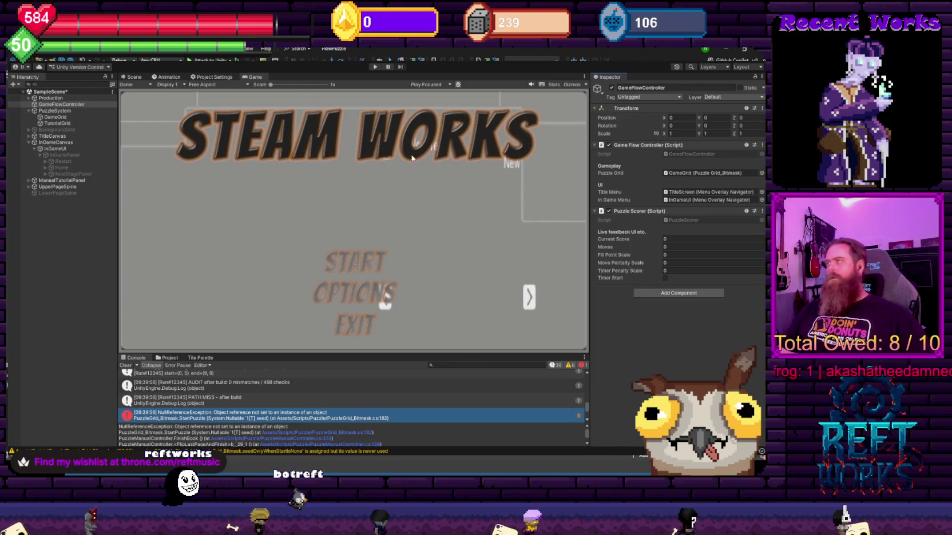
{"action": "left_click", "coordinate": [374, 67]}
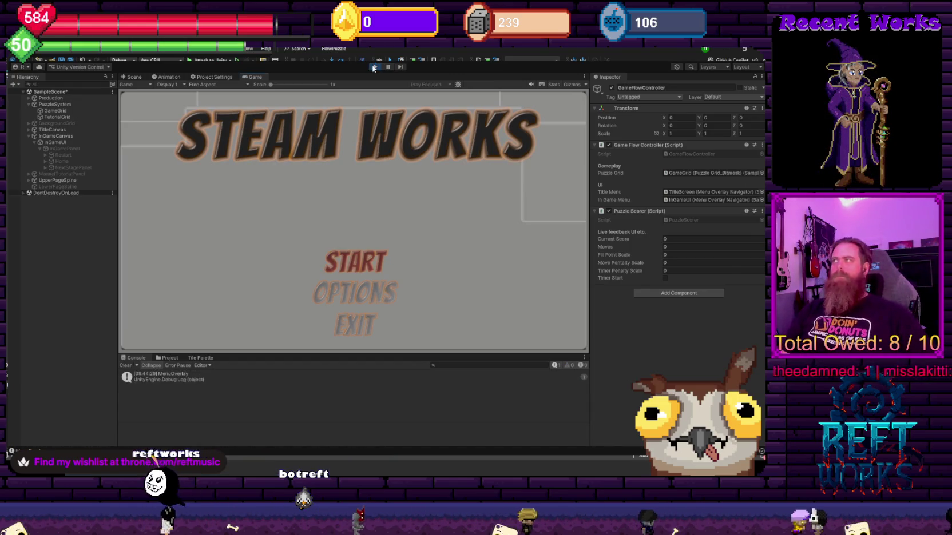
Start from the title menu and rotate tiles to begin connecting the pipe path.
{"action": "key", "text": "Return"}
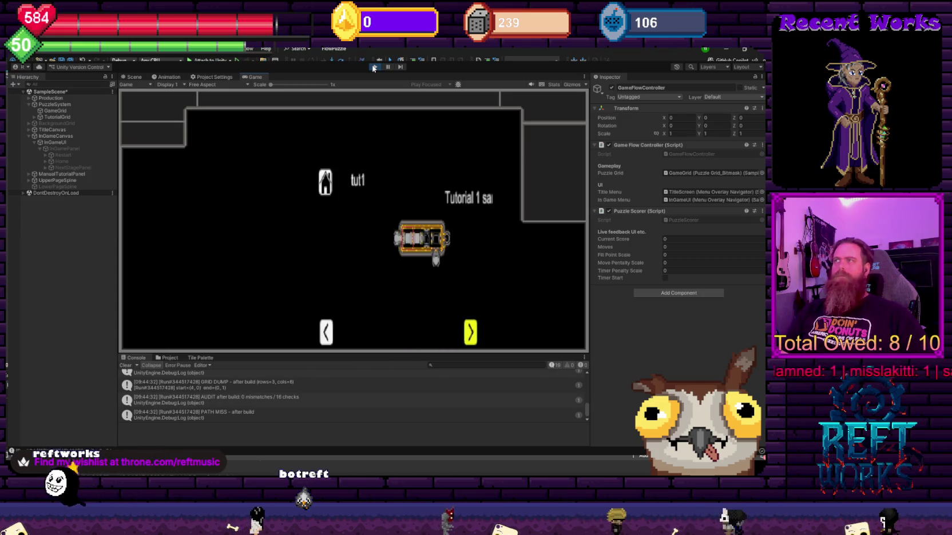
{"action": "key", "text": "Up"}
{"action": "key", "text": "Up"}
{"action": "key", "text": "Up"}
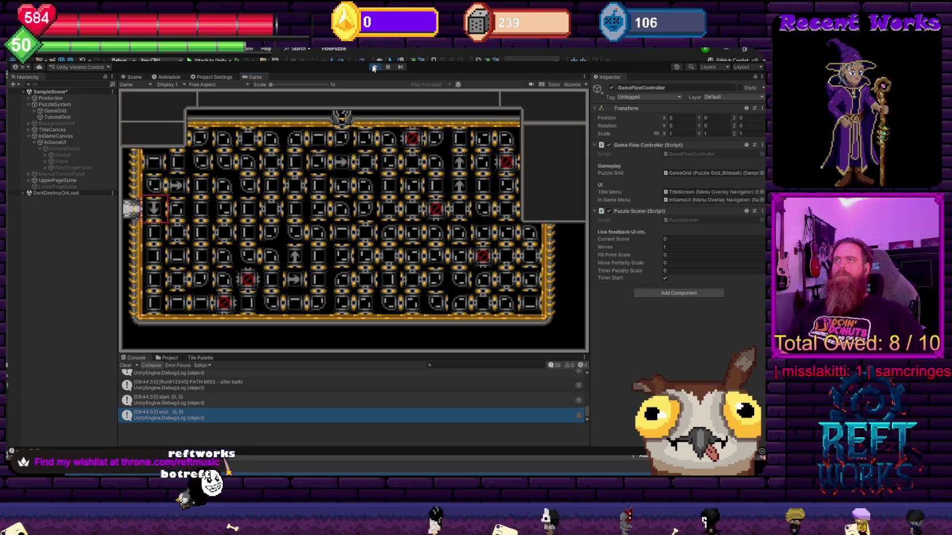
{"action": "key", "text": "Right"}
{"action": "key", "text": "space"}
{"action": "key", "text": "Up"}
{"action": "key", "text": "space"}
{"action": "key", "text": "Down"}
{"action": "key", "text": "Right"}
{"action": "key", "text": "space"}
{"action": "key", "text": "Right"}
{"action": "key", "text": "space"}
{"action": "key", "text": "Right"}
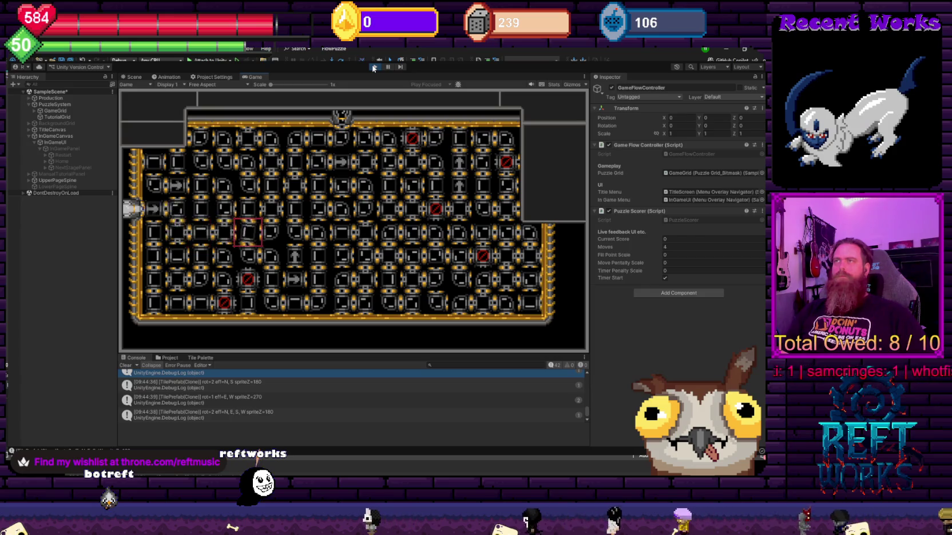
{"action": "key", "text": "space"}
{"action": "key", "text": "Right"}
{"action": "key", "text": "Up"}
{"action": "key", "text": "Up"}
{"action": "key", "text": "Up"}
Reroute the remaining tiles to complete the pipe path and solve the first puzzle.
{"action": "key", "text": "space"}
{"action": "key", "text": "Right"}
{"action": "key", "text": "space"}
{"action": "key", "text": "Right"}
{"action": "key", "text": "Down"}
{"action": "key", "text": "Down"}
{"action": "key", "text": "Right"}
{"action": "key", "text": "space"}
{"action": "key", "text": "space"}
{"action": "key", "text": "Up"}
{"action": "key", "text": "space"}
{"action": "key", "text": "Up"}
{"action": "key", "text": "Right"}
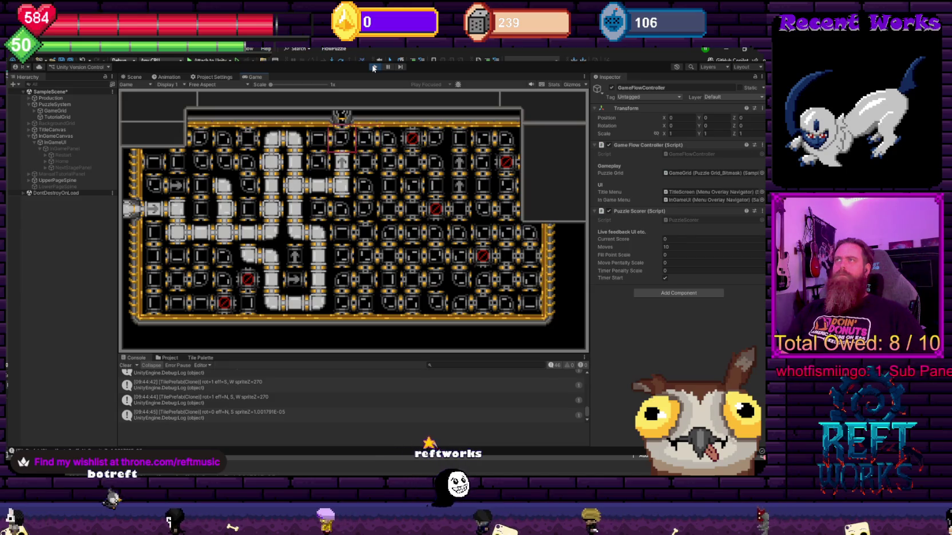
{"action": "key", "text": "space"}
{"action": "key", "text": "space"}
{"action": "key", "text": "space"}
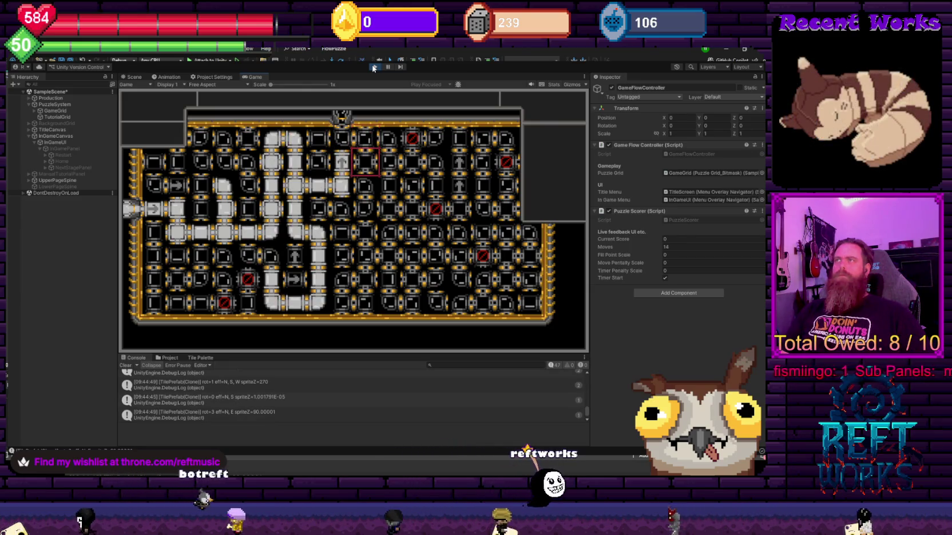
{"action": "key", "text": "Down"}
{"action": "key", "text": "Down"}
{"action": "key", "text": "space"}
{"action": "key", "text": "space"}
{"action": "key", "text": "space"}
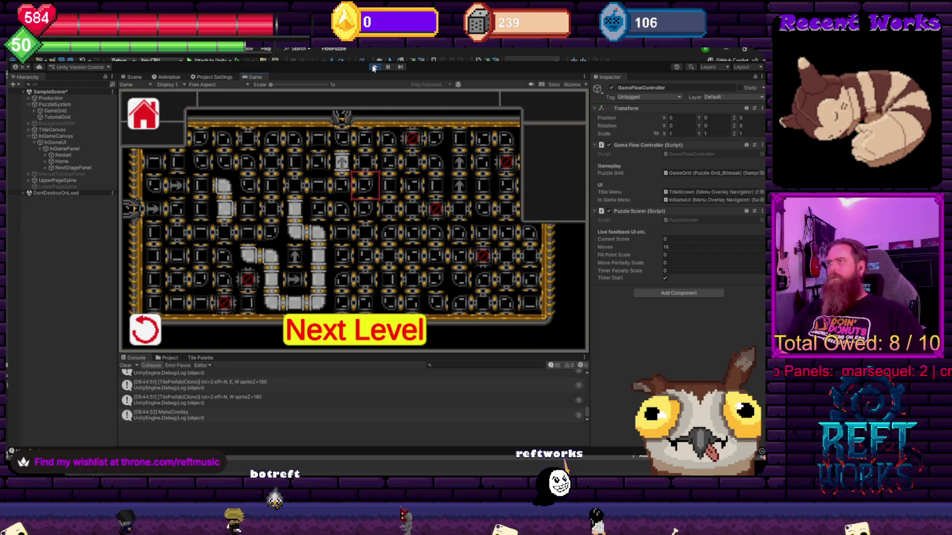
Continue to the next level, escape back to the title, start again, then stop the game.
{"action": "key", "text": "space"}
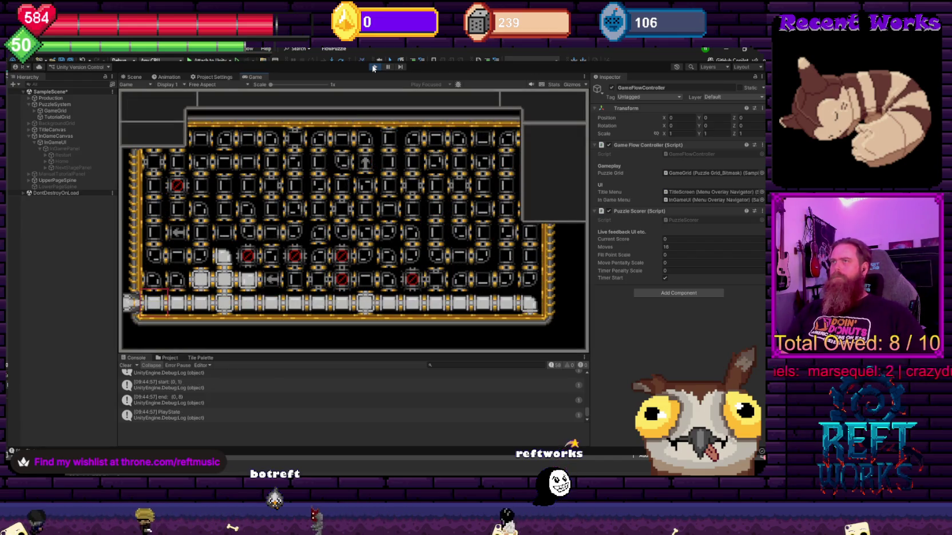
{"action": "key", "text": "space"}
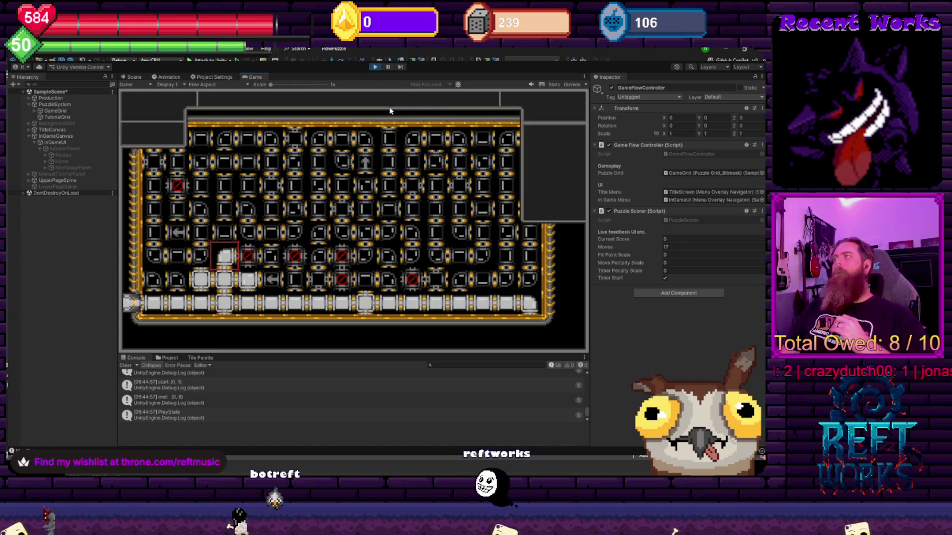
{"action": "key", "text": "Escape"}
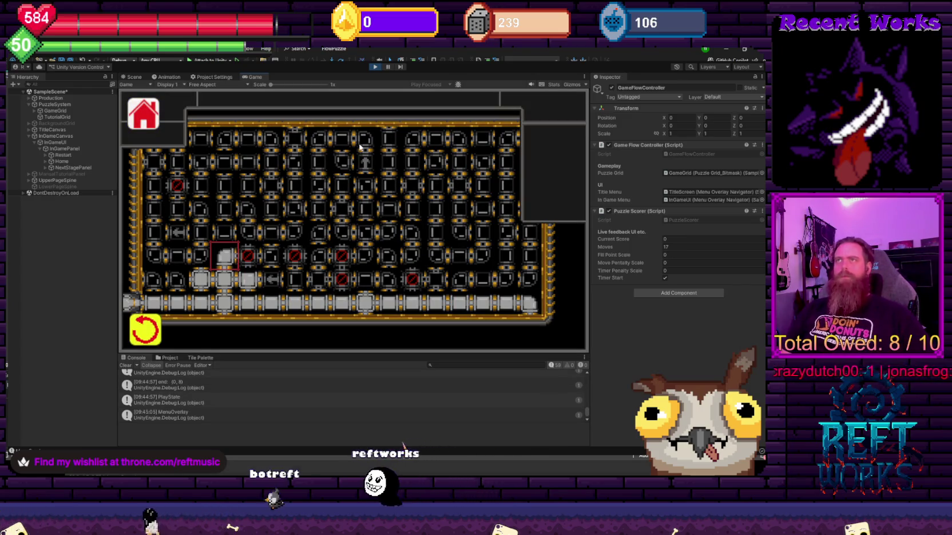
{"action": "key", "text": "Escape"}
{"action": "key", "text": "Down"}
{"action": "key", "text": "Up"}
{"action": "key", "text": "Return"}
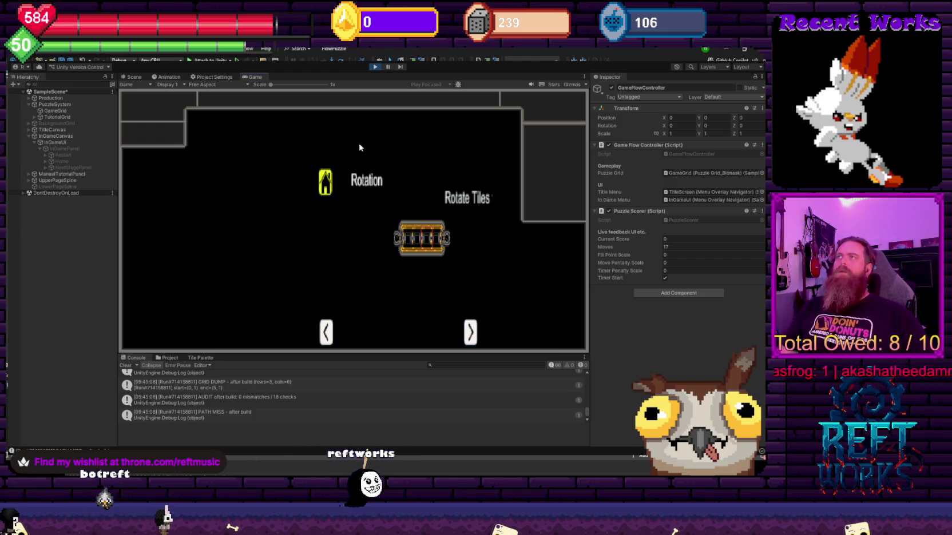
{"action": "left_click", "coordinate": [381, 67]}
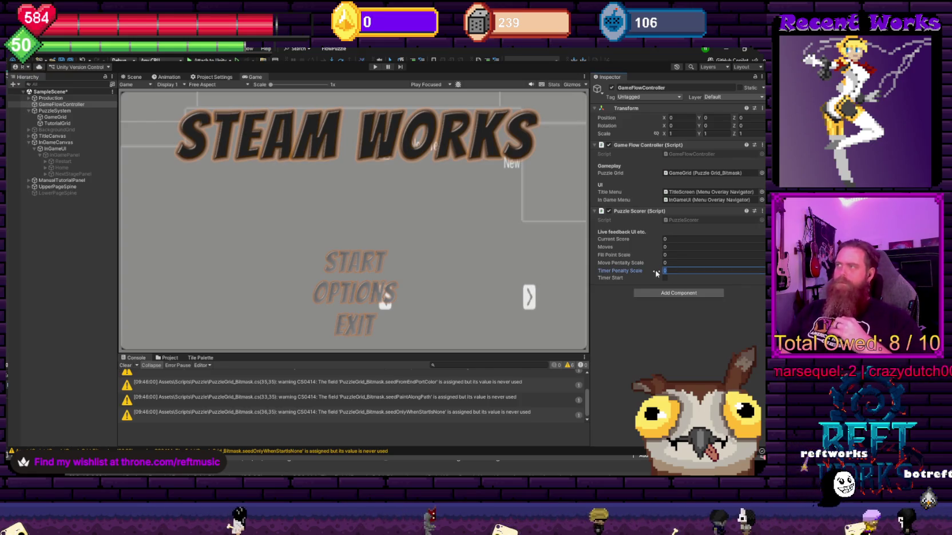
Enter 10 and 40 into the Puzzle Scorer's scale fields, then start the game to test scoring.
{"action": "type", "text": "100"}
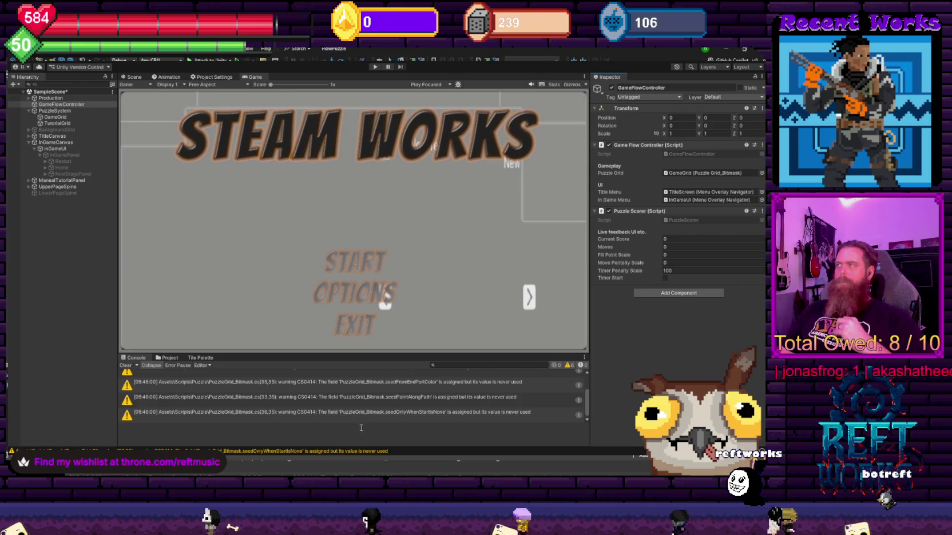
{"action": "left_click", "coordinate": [673, 264]}
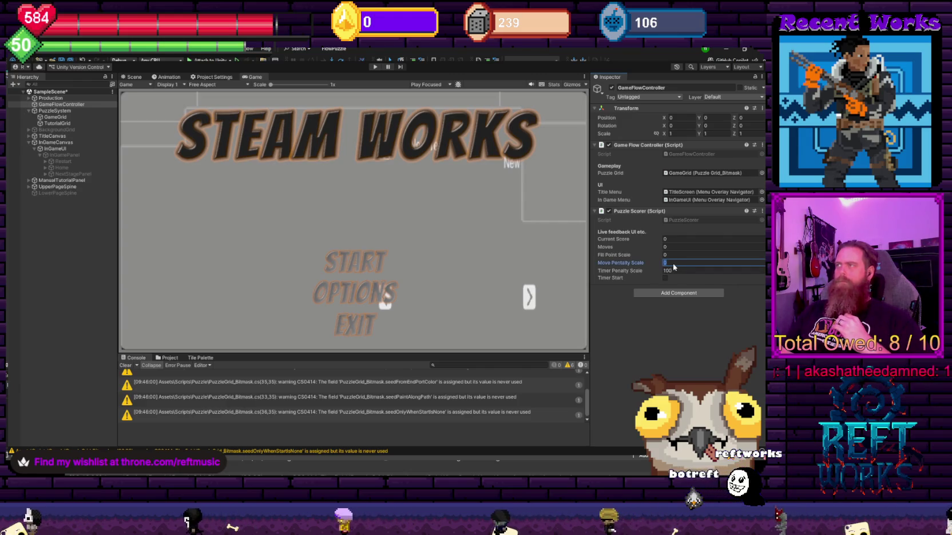
{"action": "type", "text": "40"}
{"action": "left_click", "coordinate": [681, 255]}
{"action": "type", "text": "50"}
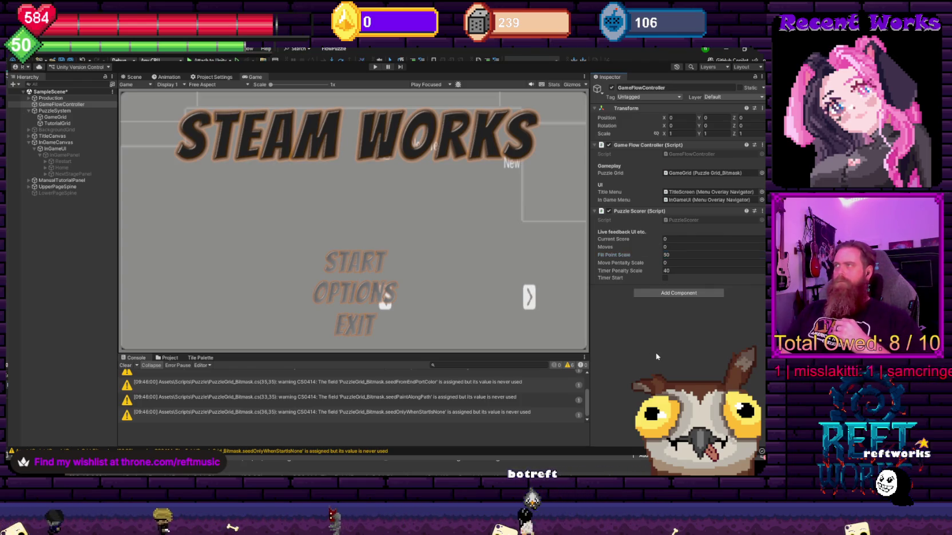
{"action": "left_click", "coordinate": [374, 66]}
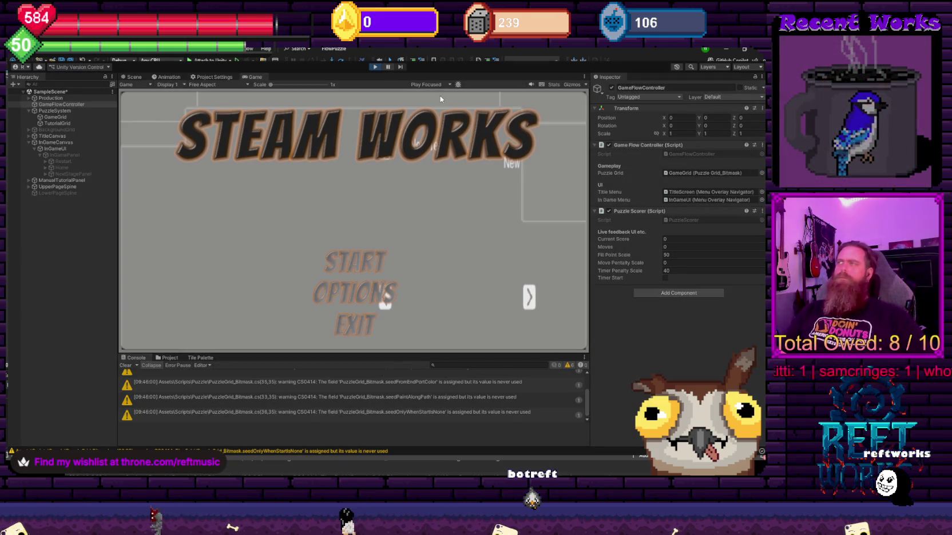
Start from the title menu and page through the tutorial into the puzzle.
{"action": "key", "text": "Down"}
{"action": "key", "text": "Return"}
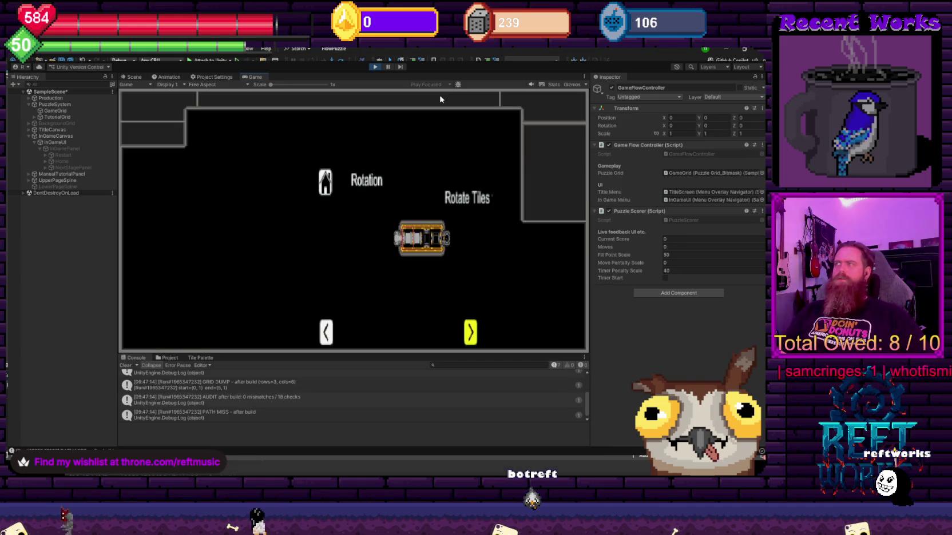
{"action": "key", "text": "Return"}
{"action": "key", "text": "Return"}
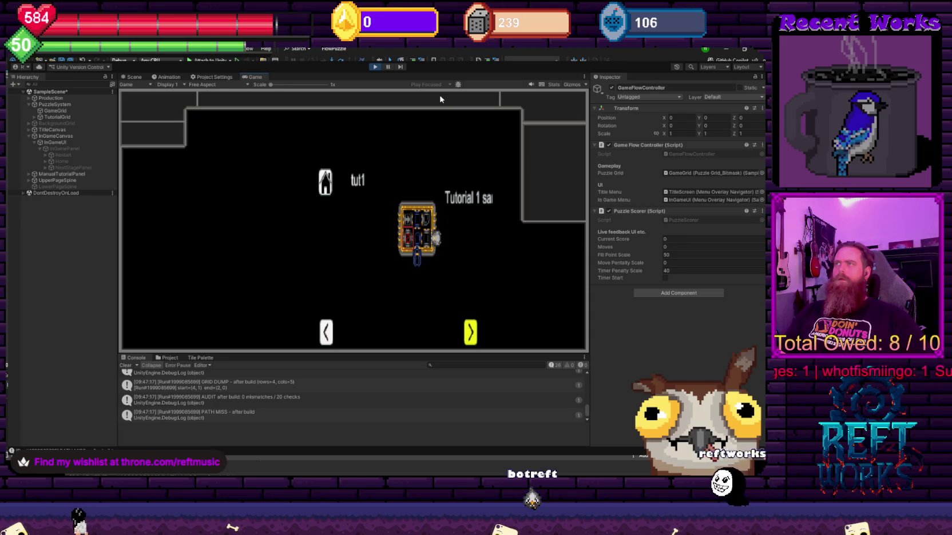
{"action": "key", "text": "Return"}
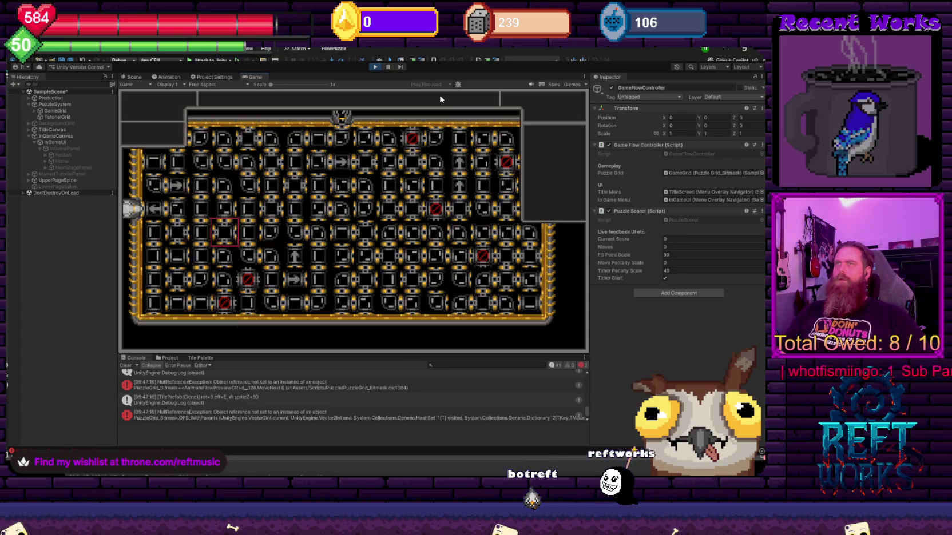
{"action": "key", "text": "Return"}
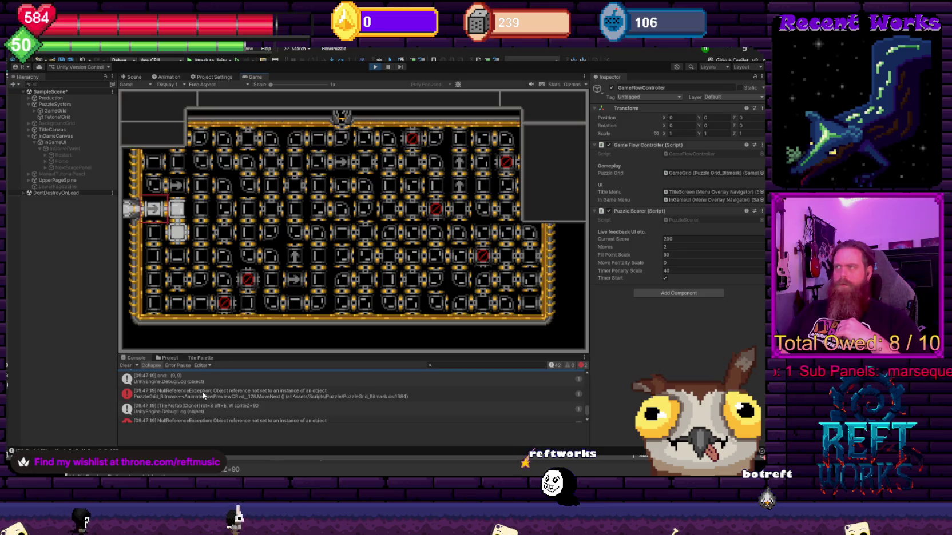
Check the NullReferenceException stack trace, then restart the play test.
{"action": "left_click", "coordinate": [202, 395]}
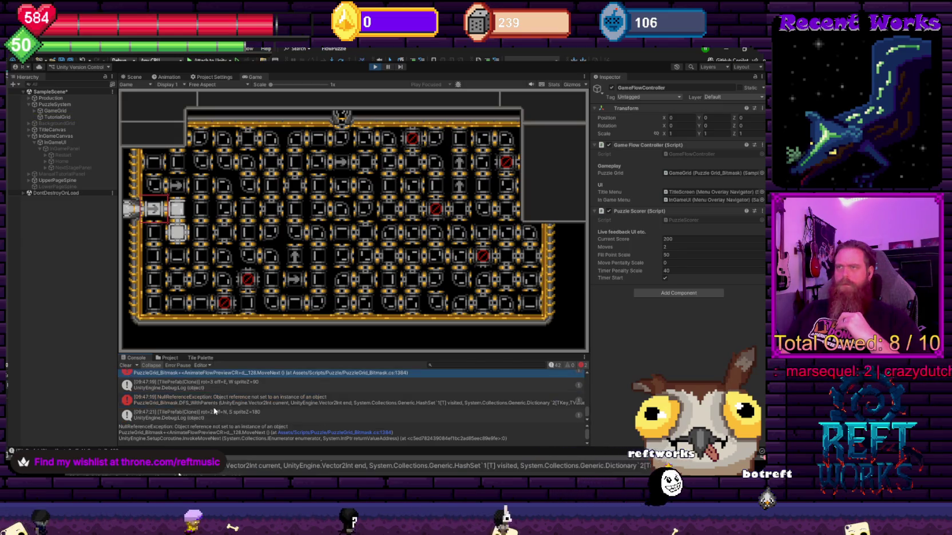
{"action": "left_click", "coordinate": [375, 67]}
{"action": "left_click", "coordinate": [376, 67]}
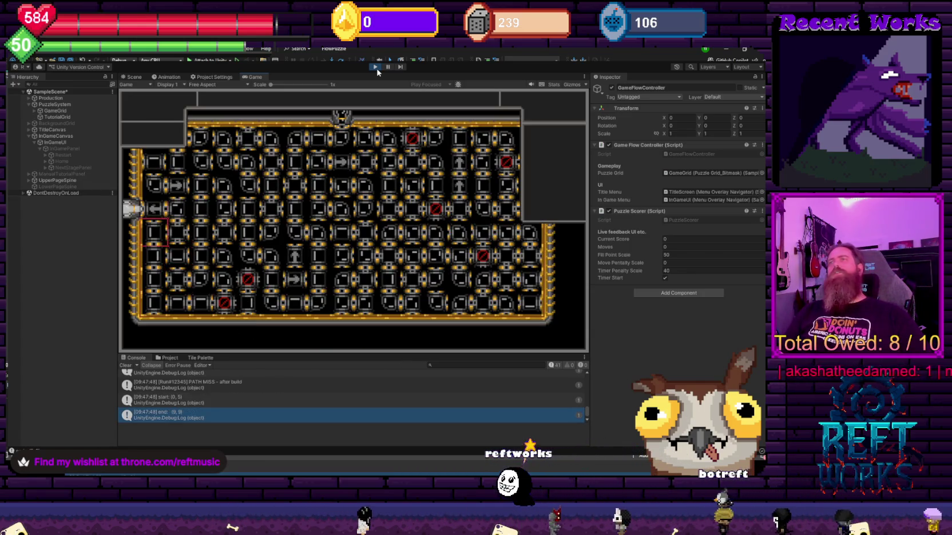
Rotate tiles along the row to extend the steam path rightward.
{"action": "key", "text": "Up"}
{"action": "key", "text": "Up"}
{"action": "key", "text": "space"}
{"action": "key", "text": "space"}
{"action": "key", "text": "space"}
{"action": "key", "text": "Right"}
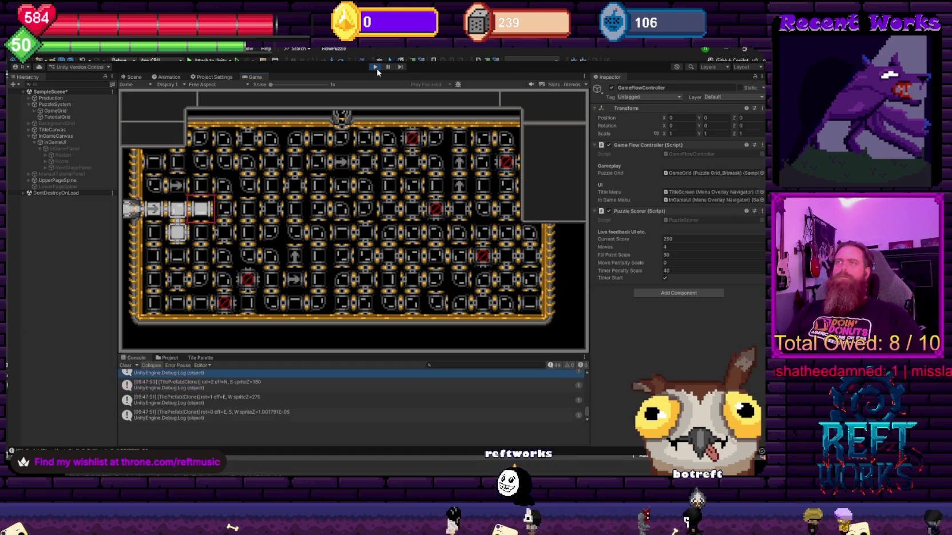
{"action": "key", "text": "space"}
{"action": "key", "text": "Right"}
{"action": "key", "text": "space"}
{"action": "key", "text": "Right"}
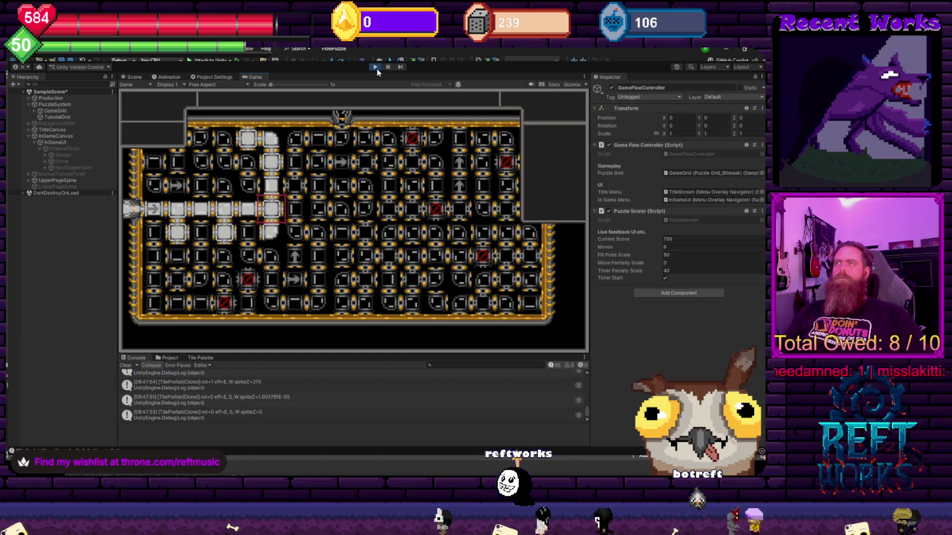
{"action": "key", "text": "space"}
{"action": "key", "text": "Right"}
{"action": "key", "text": "Right"}
Steer the path down two rows and complete the route to the outlet for a 2100 score.
{"action": "key", "text": "Right"}
{"action": "key", "text": "space"}
{"action": "key", "text": "Down"}
{"action": "key", "text": "Down"}
{"action": "key", "text": "space"}
{"action": "key", "text": "space"}
{"action": "key", "text": "space"}
{"action": "key", "text": "Up"}
{"action": "key", "text": "Up"}
{"action": "key", "text": "Right"}
{"action": "key", "text": "space"}
{"action": "key", "text": "space"}
{"action": "key", "text": "space"}
{"action": "key", "text": "Up"}
{"action": "key", "text": "Up"}
{"action": "key", "text": "Up"}
{"action": "key", "text": "Left"}
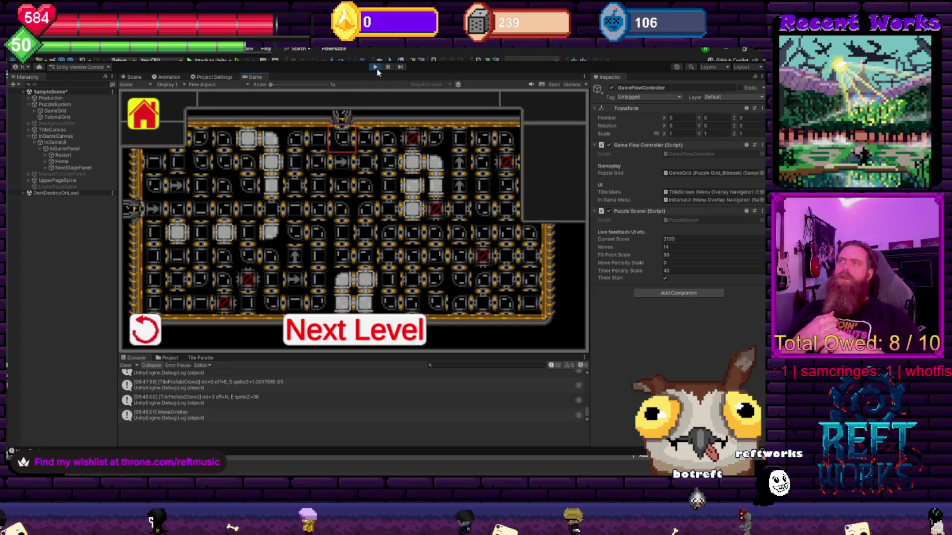
Choose Next Level on the end overlay to load the next puzzle grid.
{"action": "key", "text": "Left"}
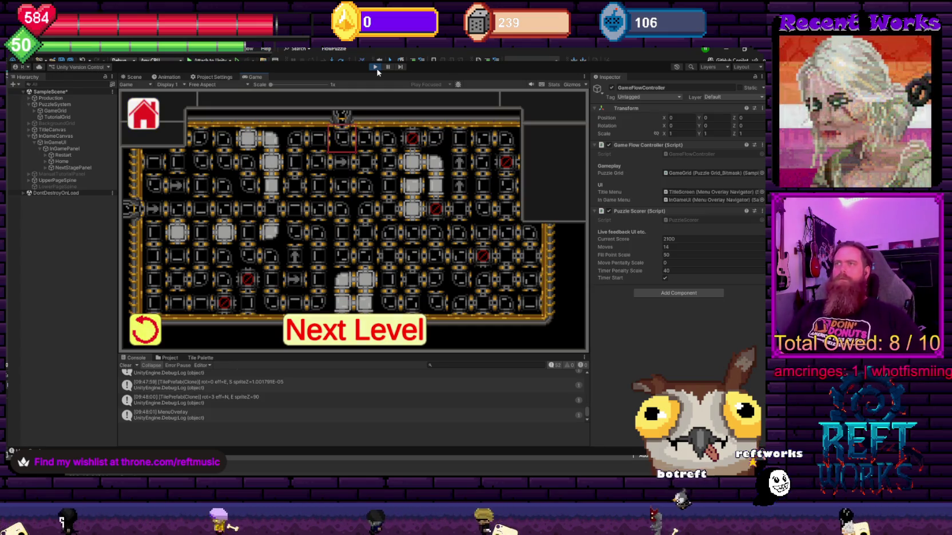
{"action": "key", "text": "Right"}
{"action": "key", "text": "Return"}
{"action": "key", "text": "Right"}
{"action": "key", "text": "Right"}
{"action": "key", "text": "Up"}
{"action": "key", "text": "Right"}
{"action": "key", "text": "Right"}
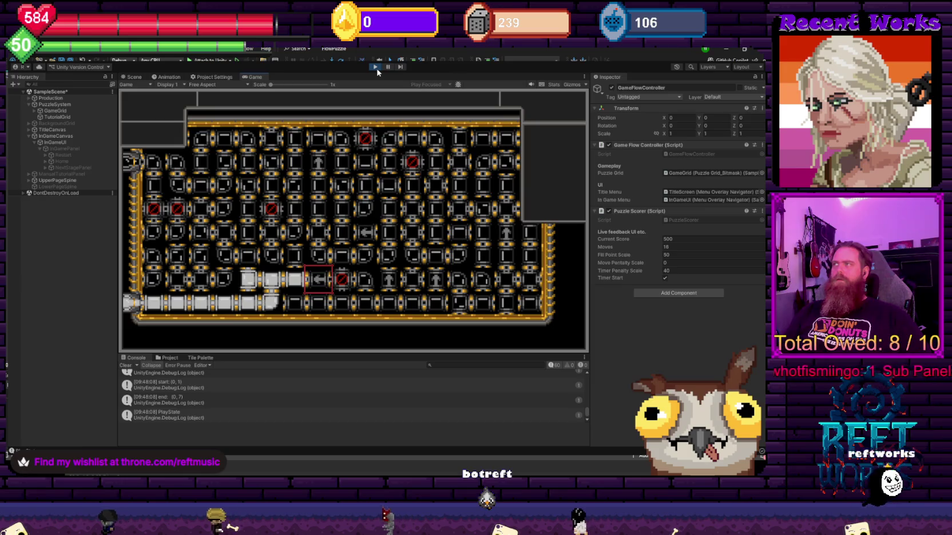
Flip the arrow tile right and extend the lit path up and across the grid.
{"action": "key", "text": "space"}
{"action": "key", "text": "space"}
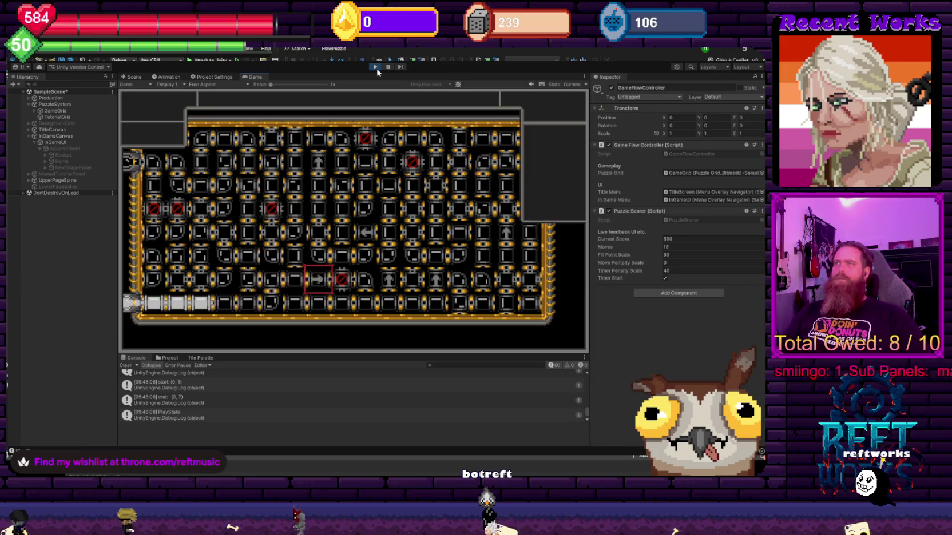
{"action": "key", "text": "Up"}
{"action": "key", "text": "Up"}
{"action": "key", "text": "Up"}
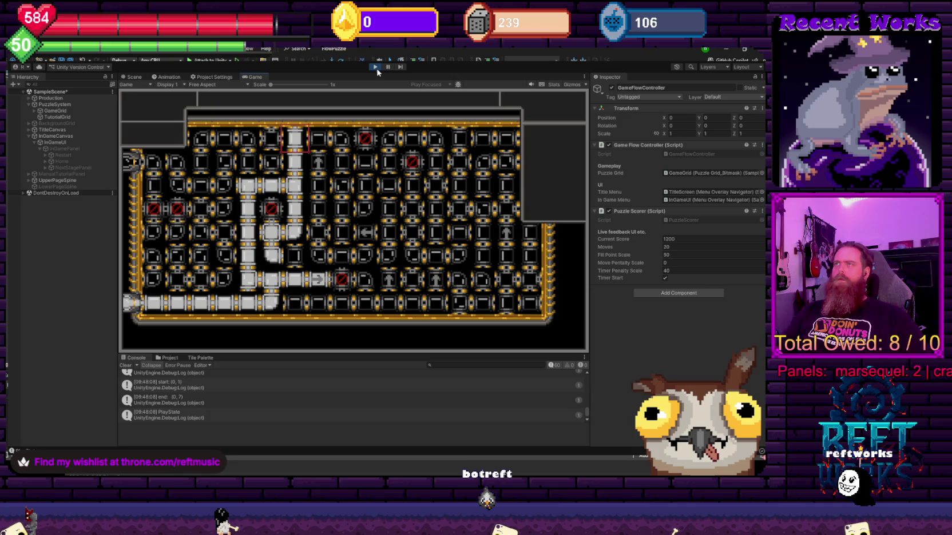
{"action": "key", "text": "Right"}
{"action": "key", "text": "Right"}
{"action": "key", "text": "Right"}
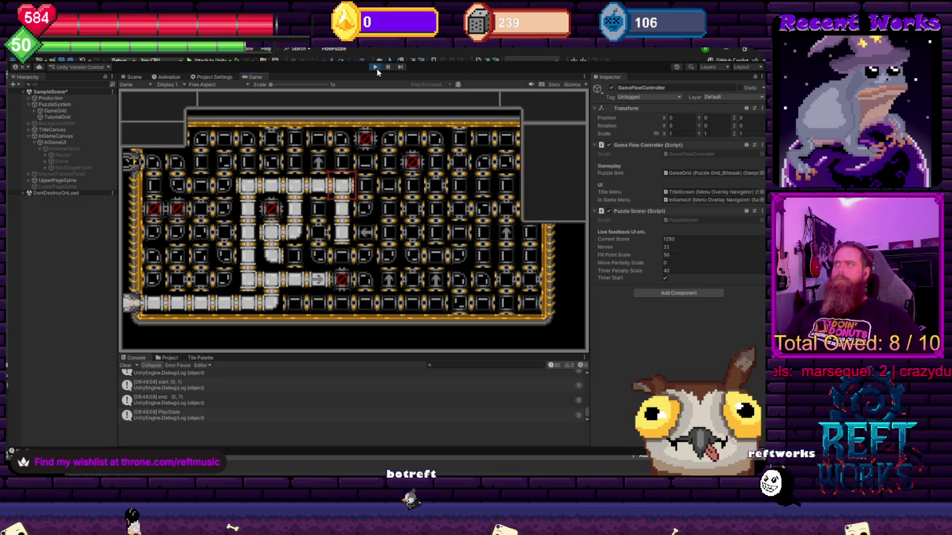
{"action": "key", "text": "Right"}
{"action": "key", "text": "Up"}
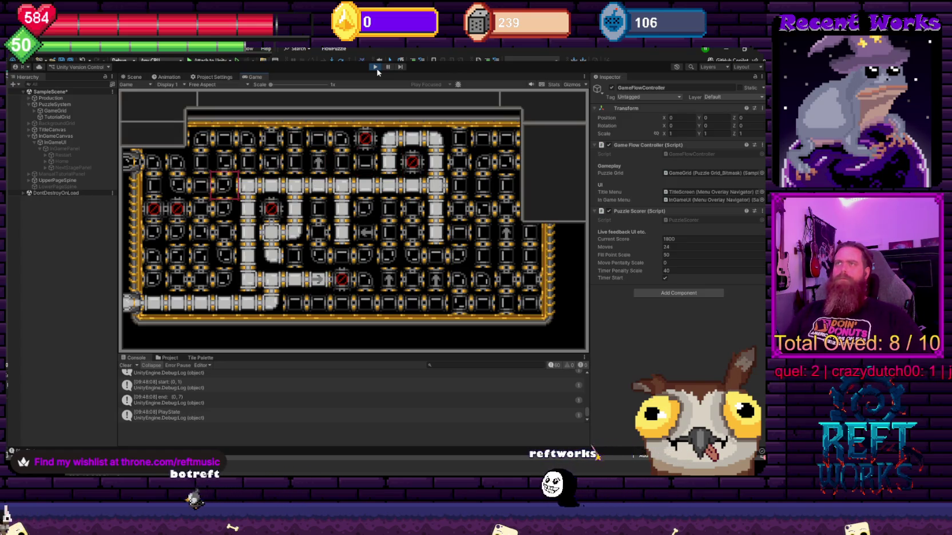
{"action": "key", "text": "Up"}
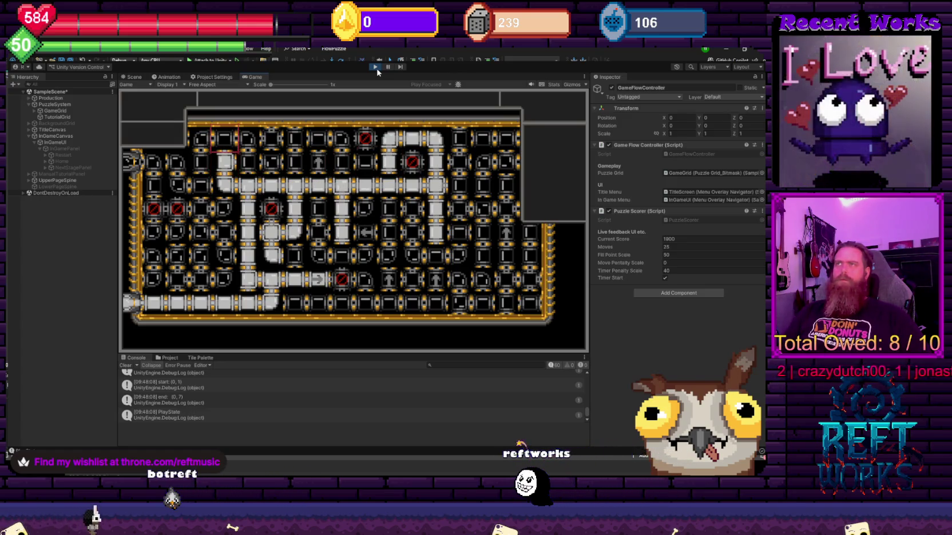
{"action": "key", "text": "Down"}
{"action": "key", "text": "Down"}
{"action": "key", "text": "Down"}
{"action": "key", "text": "Left"}
{"action": "key", "text": "Left"}
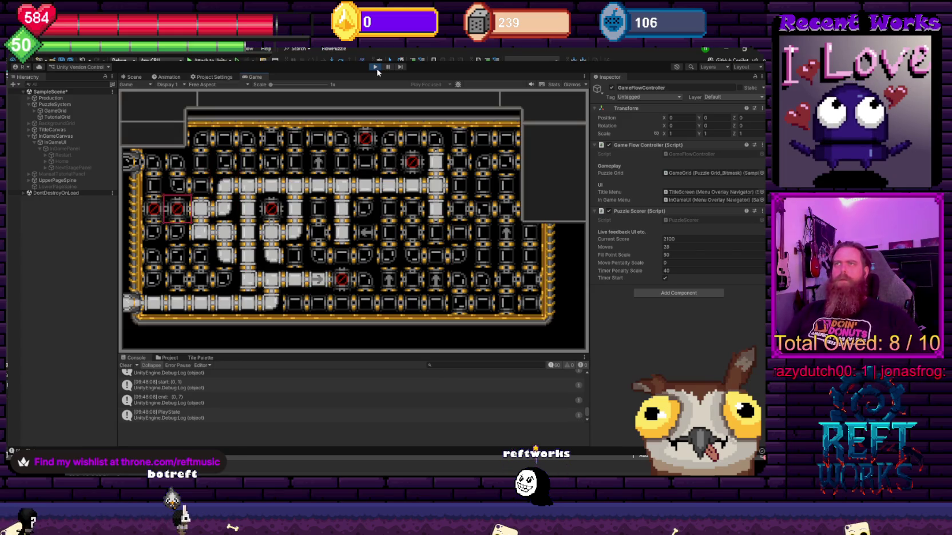
{"action": "key", "text": "Up"}
{"action": "key", "text": "Up"}
{"action": "key", "text": "Up"}
{"action": "key", "text": "Right"}
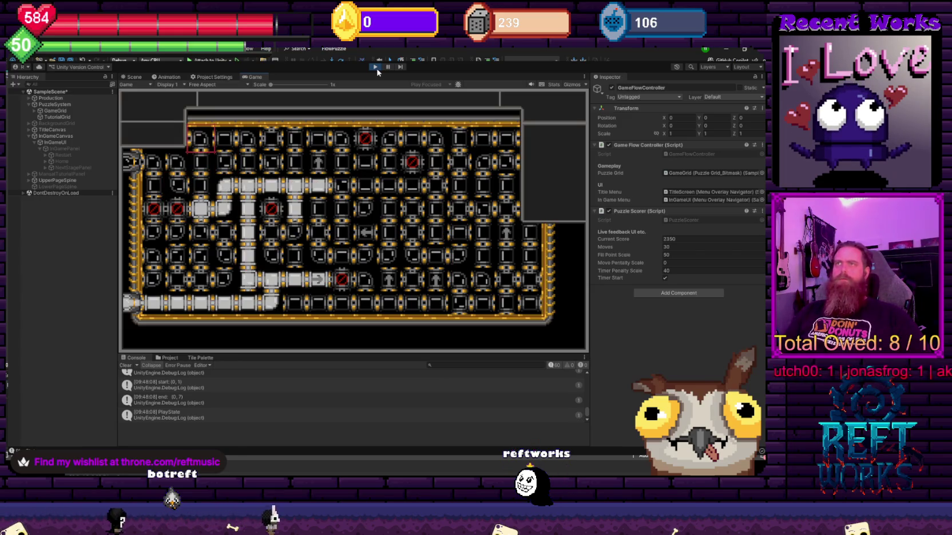
Reroute the pipe path through the middle and lower rows.
{"action": "key", "text": "Left"}
{"action": "key", "text": "Left"}
{"action": "key", "text": "Left"}
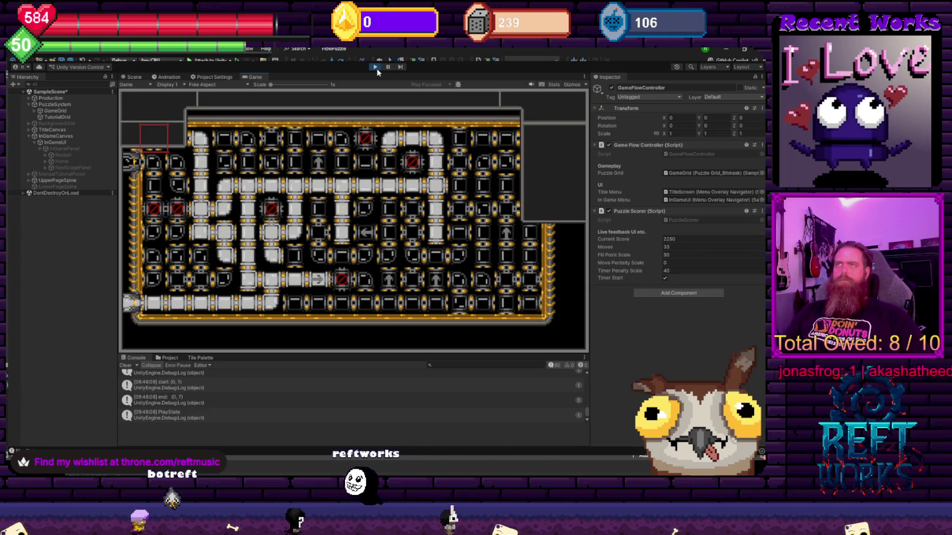
{"action": "key", "text": "Right"}
{"action": "key", "text": "Right"}
{"action": "key", "text": "Down"}
{"action": "key", "text": "Down"}
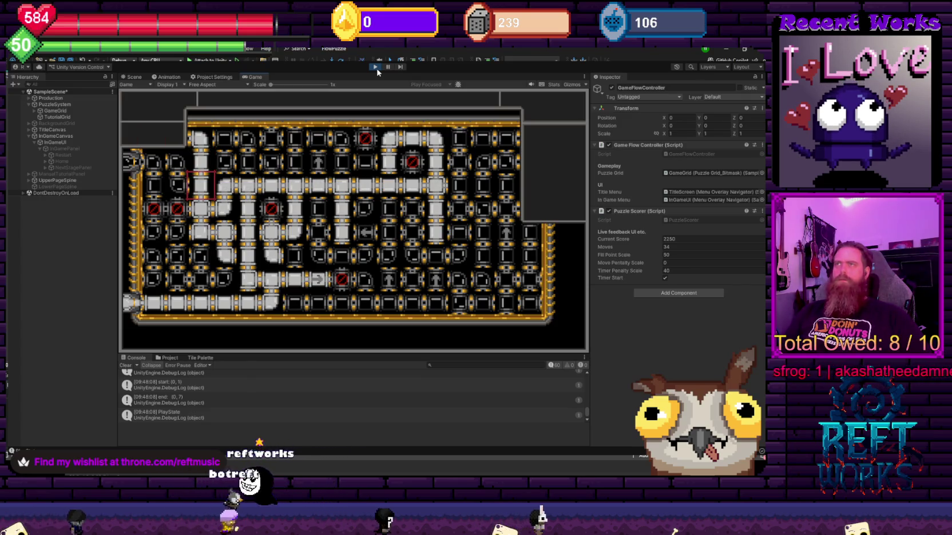
{"action": "key", "text": "Up"}
{"action": "key", "text": "Right"}
{"action": "key", "text": "Right"}
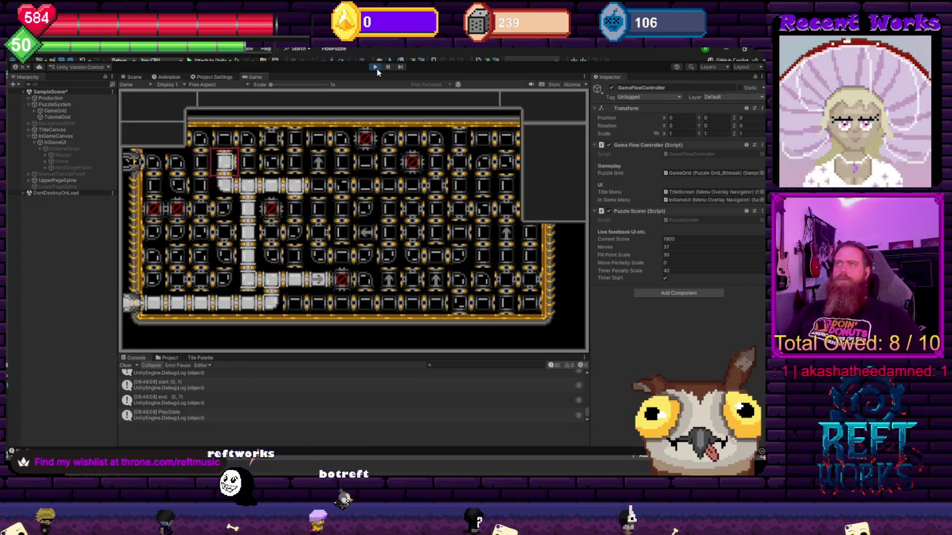
{"action": "key", "text": "Left"}
{"action": "key", "text": "Left"}
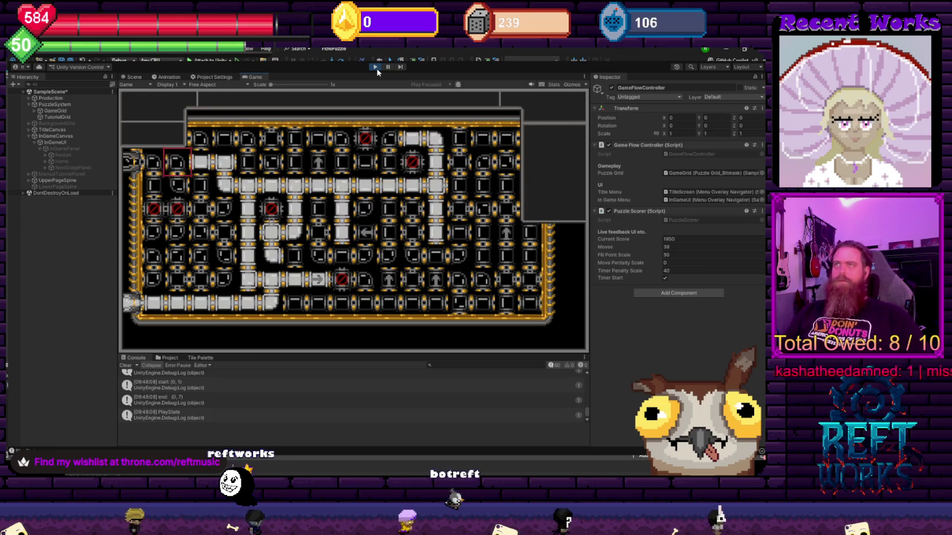
{"action": "key", "text": "Down"}
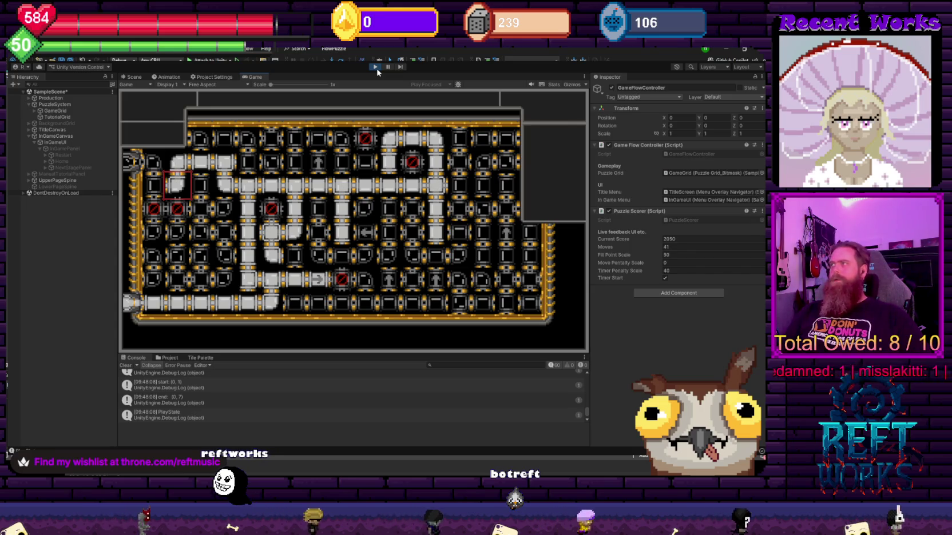
Restart the puzzle from the pause panel to clear the lit pipes.
{"action": "key", "text": "Escape"}
{"action": "key", "text": "Down"}
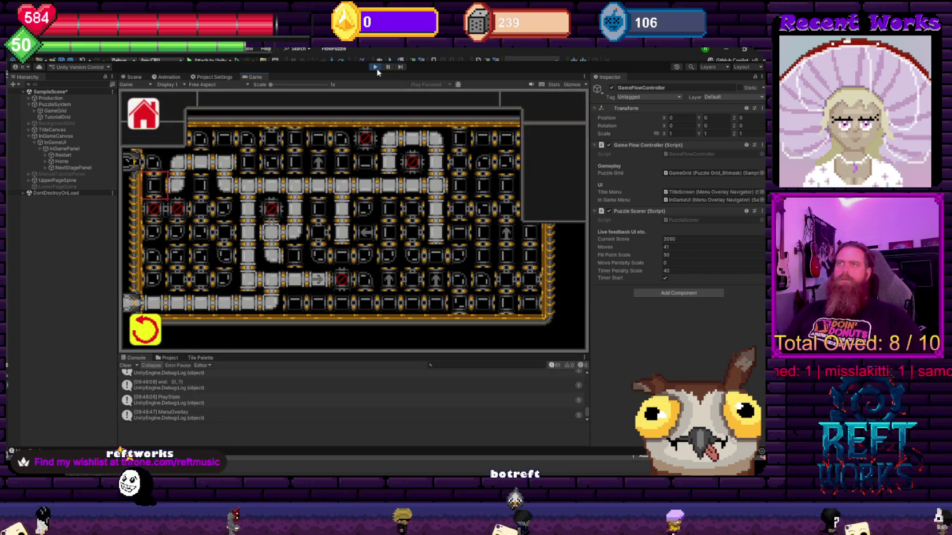
{"action": "key", "text": "Return"}
Try sliding a row containing a blocker and confirm it cannot move.
{"action": "key", "text": "Up"}
{"action": "key", "text": "Up"}
{"action": "key", "text": "Up"}
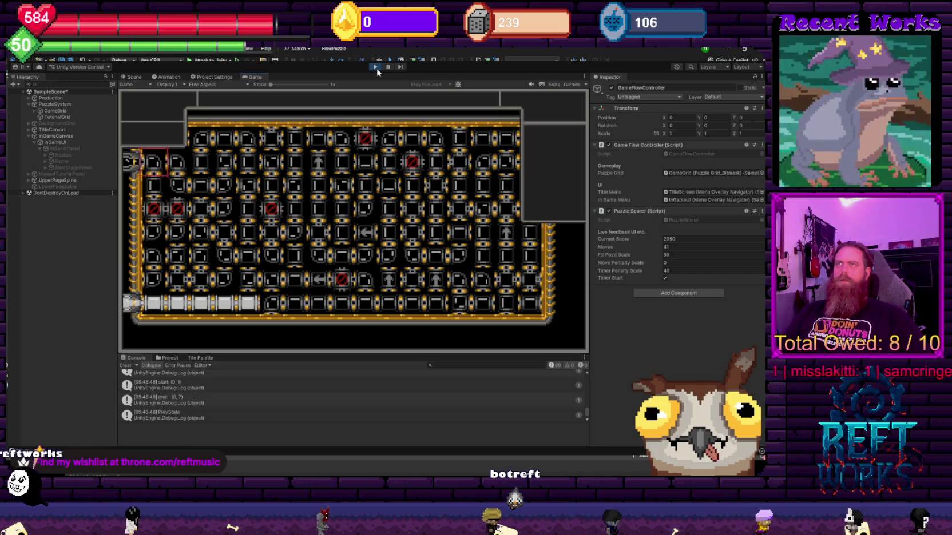
{"action": "key", "text": "Down"}
{"action": "key", "text": "Right"}
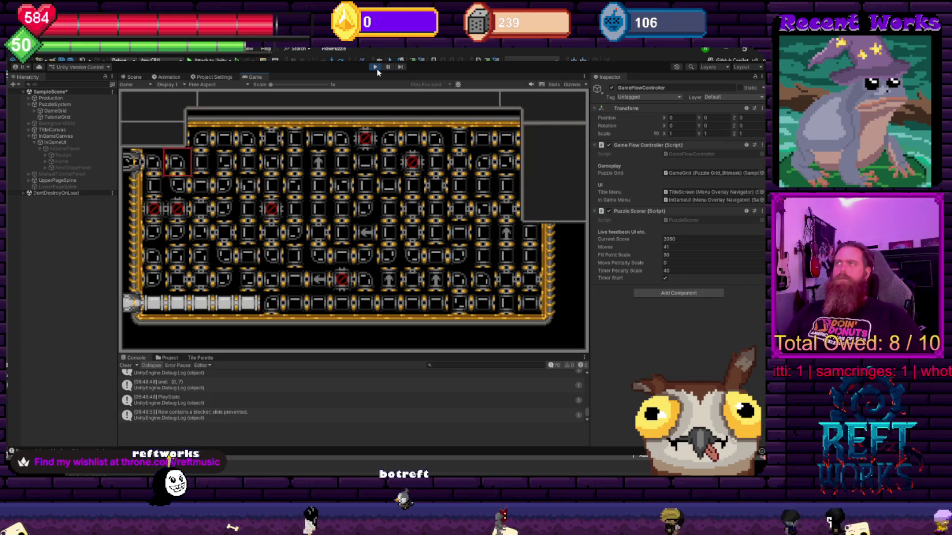
{"action": "key", "text": "Right"}
{"action": "key", "text": "Up"}
{"action": "key", "text": "Left"}
{"action": "key", "text": "Left"}
{"action": "key", "text": "space"}
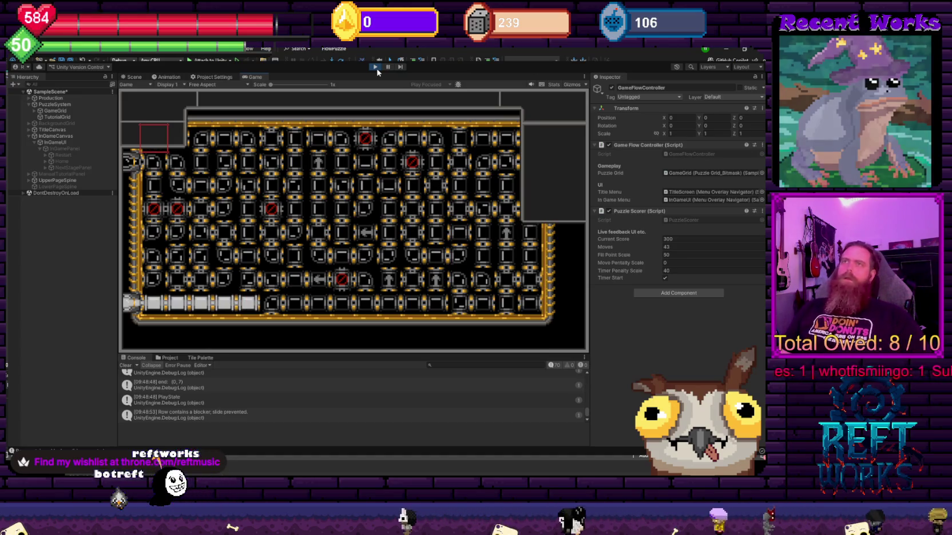
Hide the grey frame image on the InGameUI panel in the Inspector.
{"action": "double_click", "coordinate": [698, 200]}
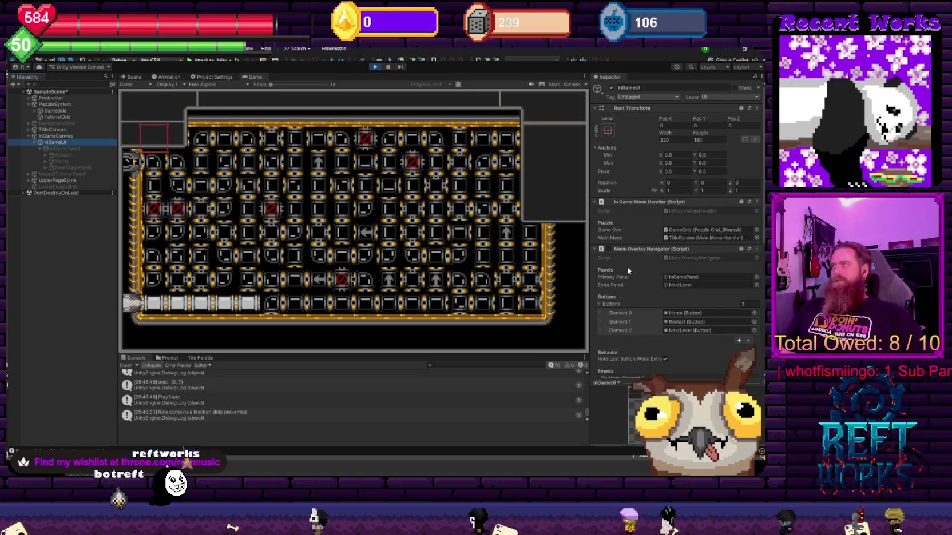
{"action": "scroll", "coordinate": [629, 286], "scroll_direction": "down", "scroll_amount": 5}
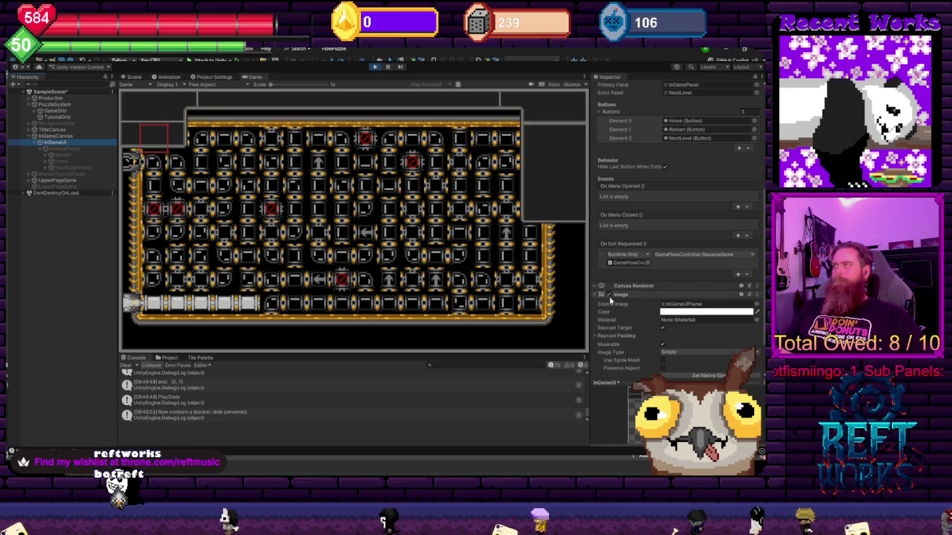
{"action": "left_click", "coordinate": [609, 294]}
{"action": "scroll", "coordinate": [618, 292], "scroll_direction": "up", "scroll_amount": 1}
In the play test, slide the bottom and third grid rows to the right.
{"action": "key", "text": "Right"}
{"action": "key", "text": "Right"}
{"action": "key", "text": "Right"}
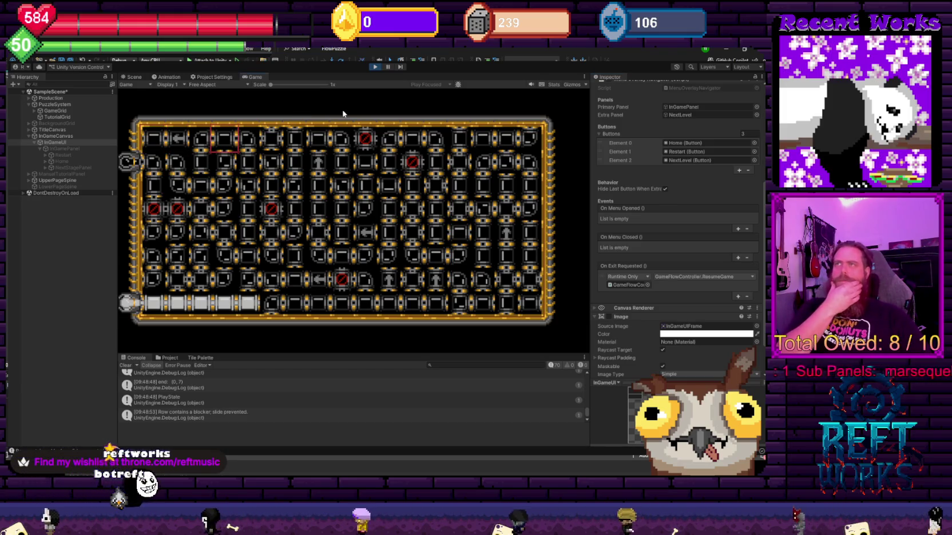
{"action": "key", "text": "Down"}
{"action": "key", "text": "Down"}
{"action": "key", "text": "Right"}
{"action": "key", "text": "shift+Right"}
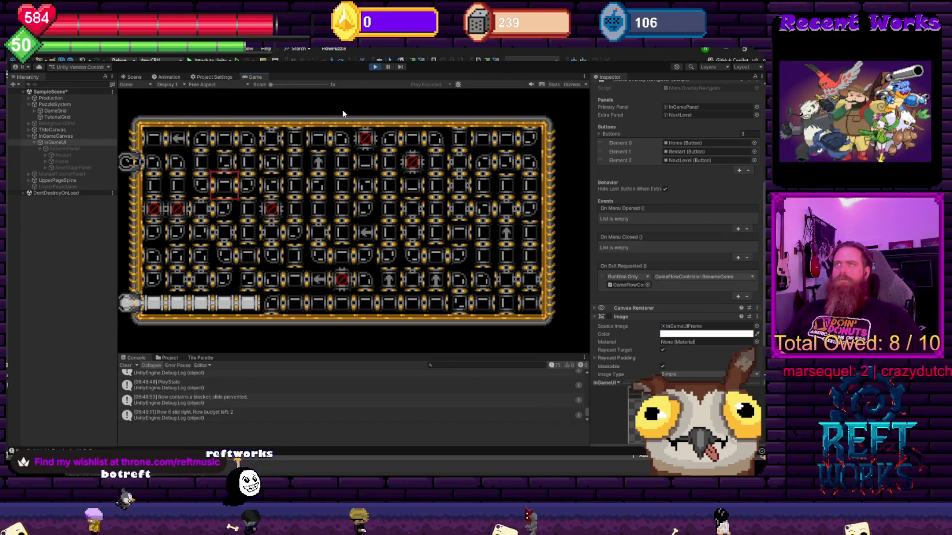
{"action": "key", "text": "shift+Right"}
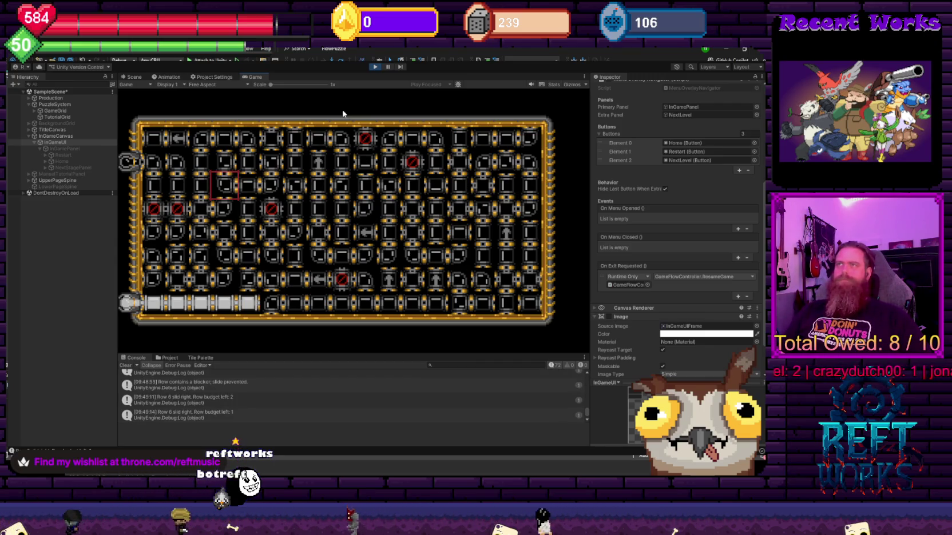
Stop the play test and switch to the PuzzleUIandBG sprite in Aseprite.
{"action": "key", "text": "Escape"}
{"action": "key", "text": "Escape"}
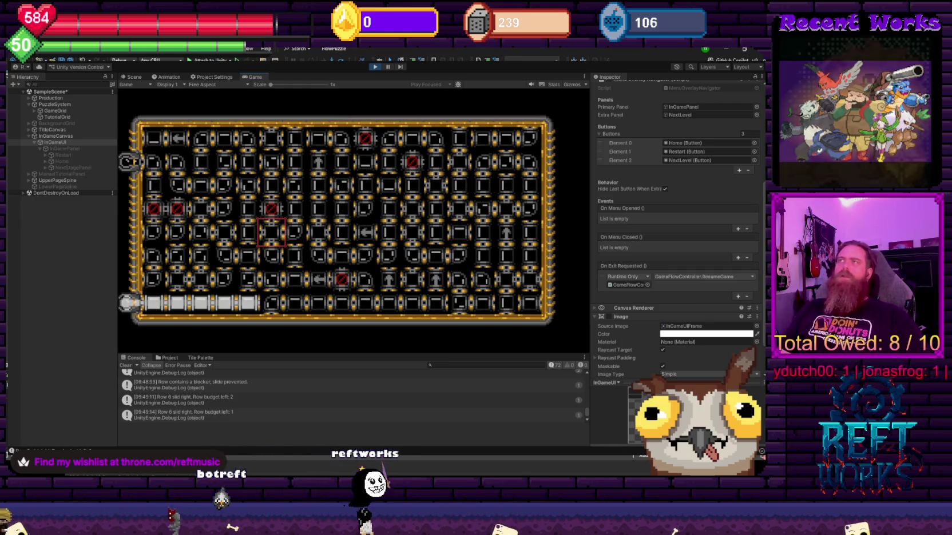
{"action": "left_click", "coordinate": [375, 67]}
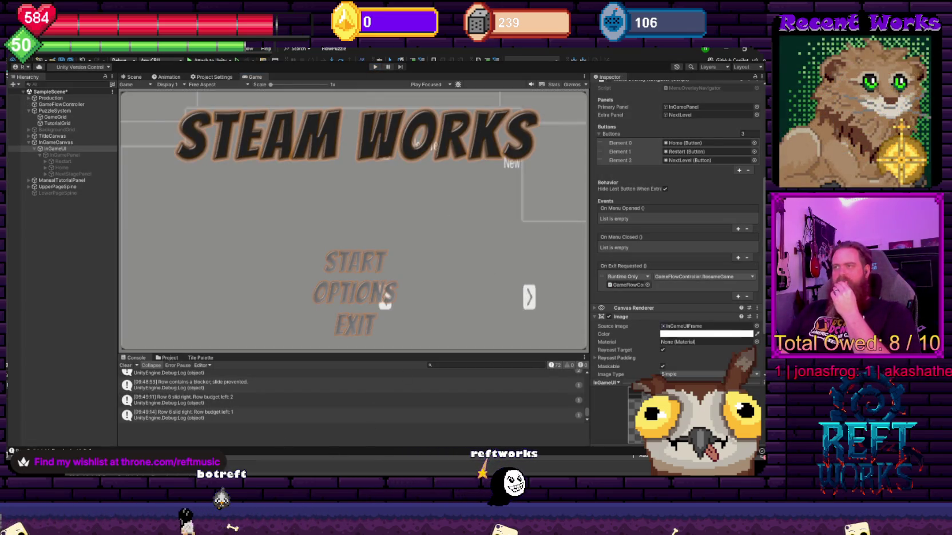
{"action": "key", "text": "alt+Tab"}
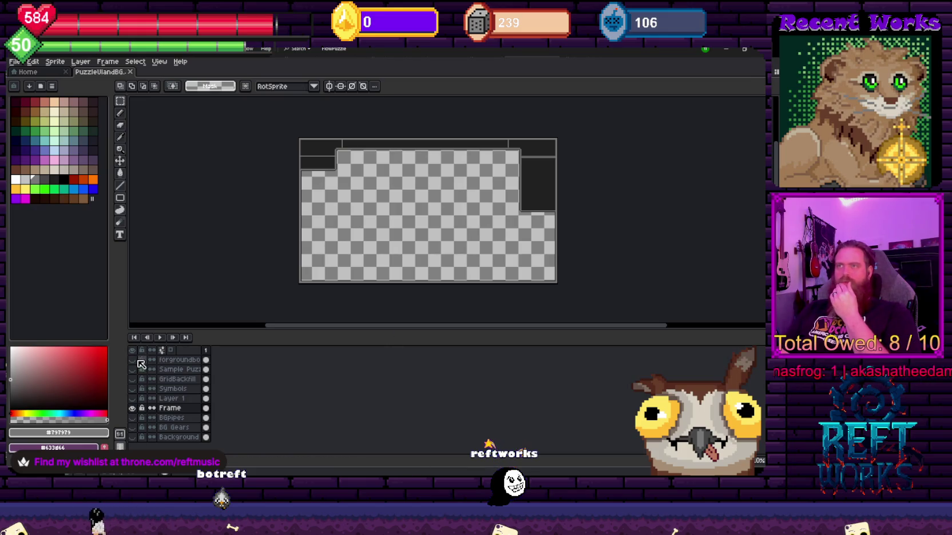
Show all layers of the PuzzleUIandBG sprite and zoom to see the whole puzzle frame.
{"action": "left_click", "coordinate": [132, 350]}
{"action": "scroll", "coordinate": [320, 159], "scroll_direction": "up", "scroll_amount": 3}
{"action": "scroll", "coordinate": [321, 158], "scroll_direction": "down", "scroll_amount": 1}
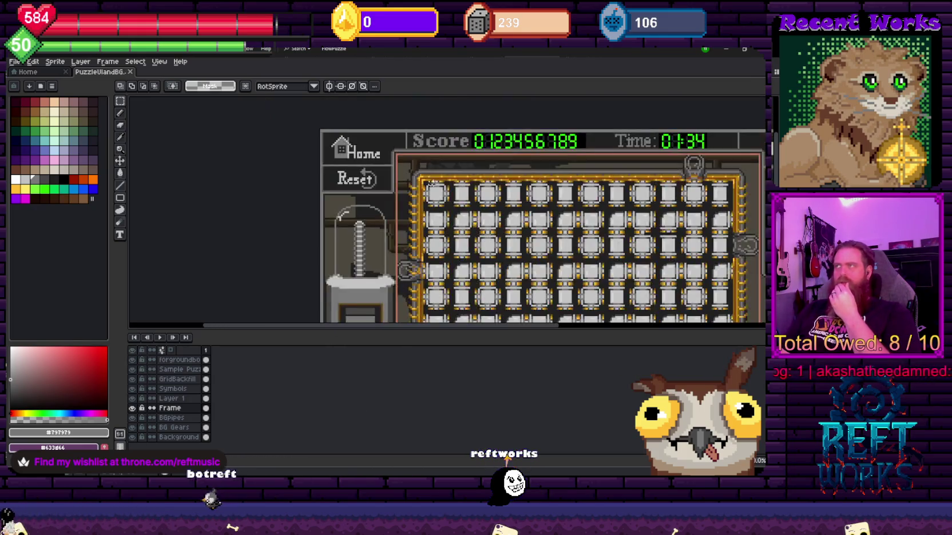
{"action": "scroll", "coordinate": [320, 142], "scroll_direction": "down", "scroll_amount": 2}
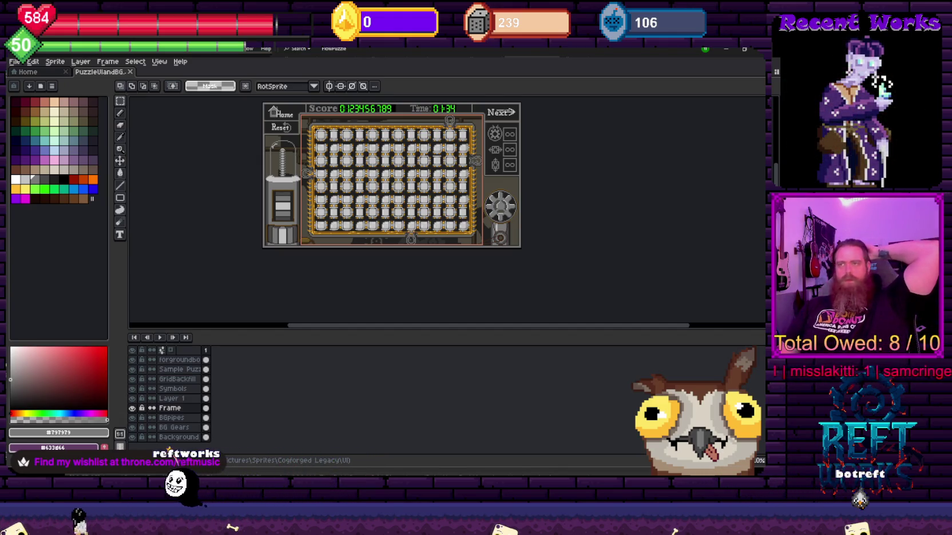
Return to the Unity project once the puzzle screen art is drawn.
{"action": "key", "text": "alt+Tab"}
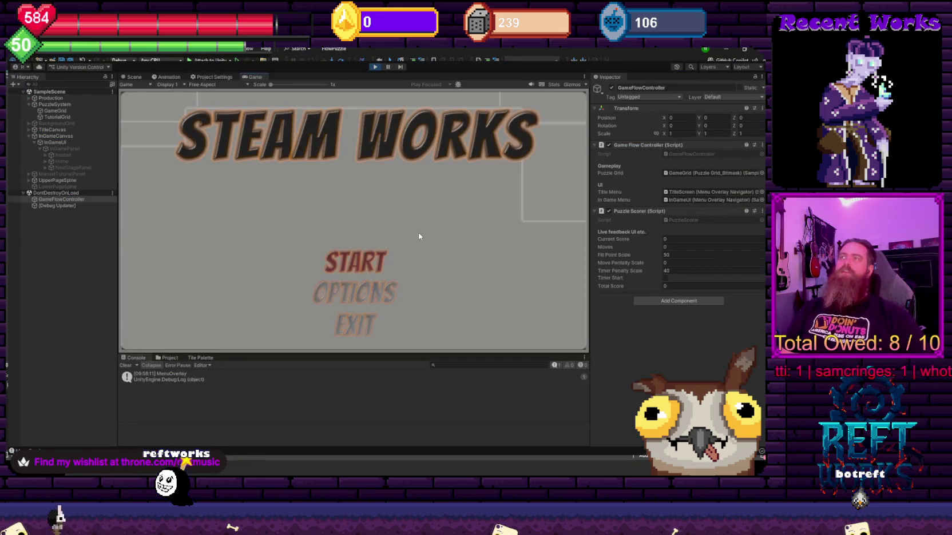
Start the game from the title menu and rotate the first tiles of the pipe path.
{"action": "key", "text": "Return"}
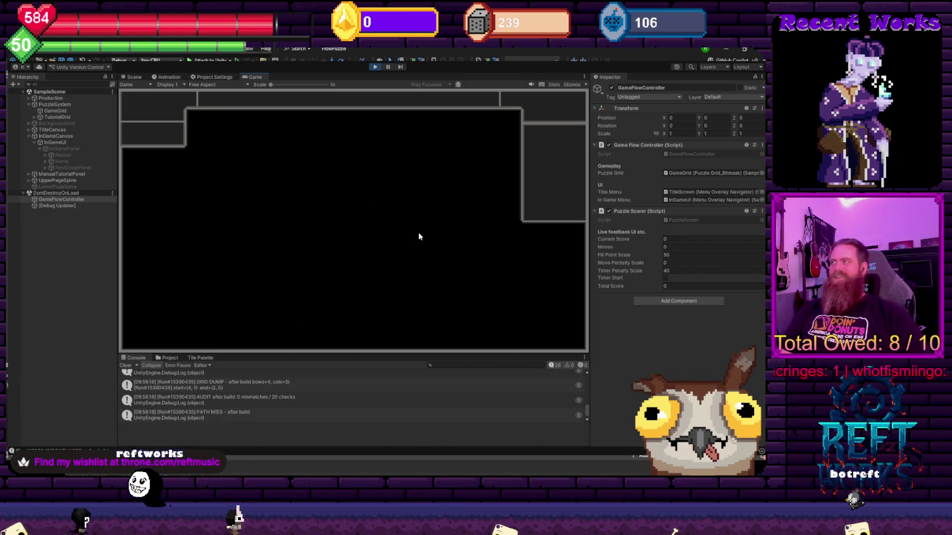
{"action": "key", "text": "Up"}
{"action": "key", "text": "Up"}
{"action": "key", "text": "Up"}
{"action": "key", "text": "Right"}
{"action": "key", "text": "Right"}
{"action": "key", "text": "Right"}
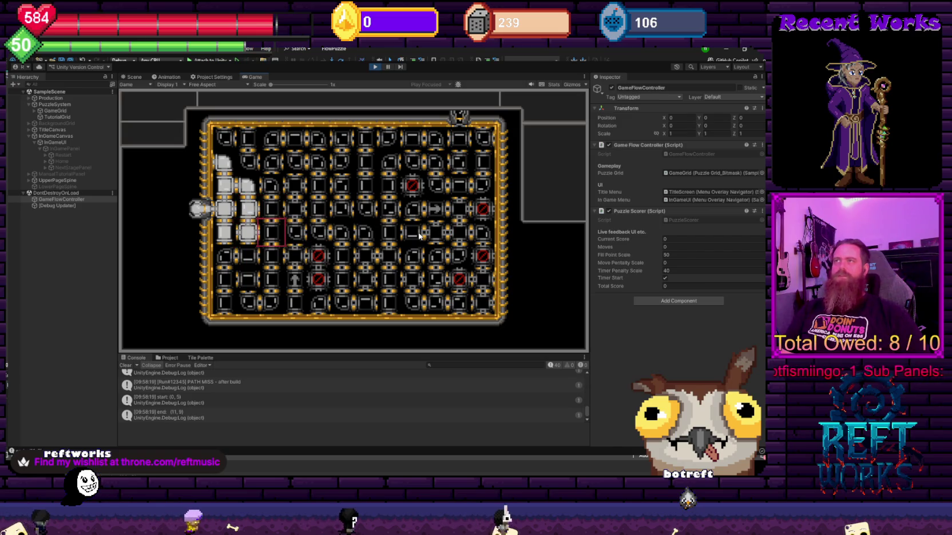
{"action": "key", "text": "space"}
{"action": "key", "text": "Right"}
{"action": "key", "text": "space"}
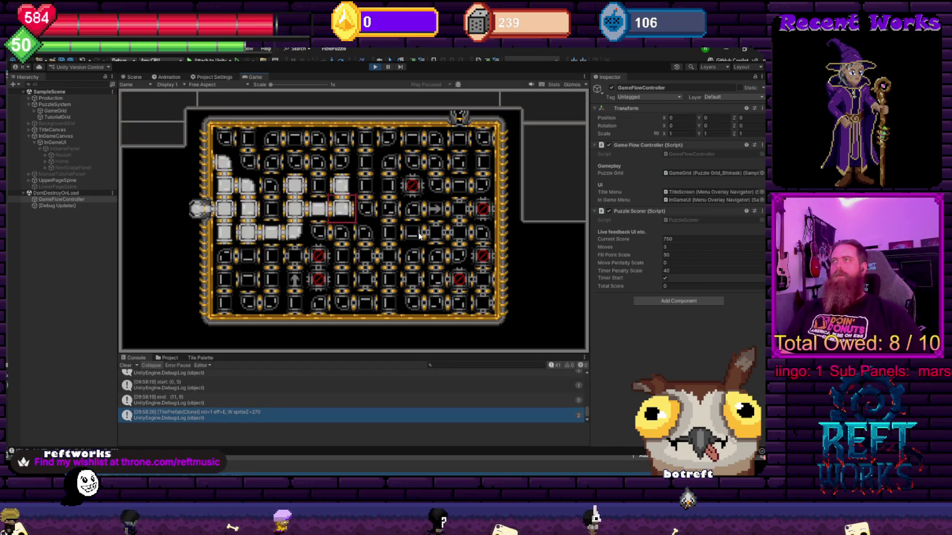
{"action": "key", "text": "space"}
{"action": "key", "text": "Up"}
{"action": "key", "text": "Up"}
{"action": "key", "text": "Up"}
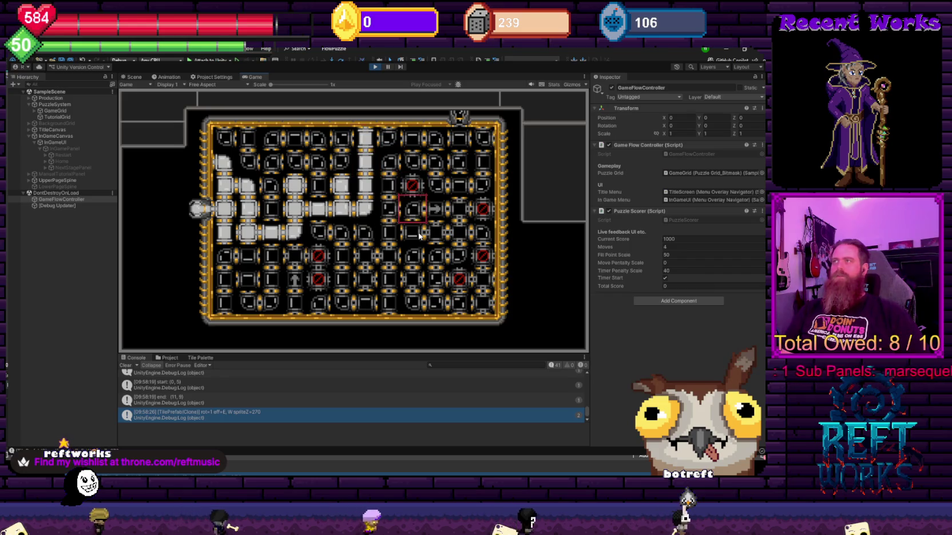
{"action": "key", "text": "Up"}
{"action": "key", "text": "Left"}
{"action": "key", "text": "Left"}
{"action": "key", "text": "Left"}
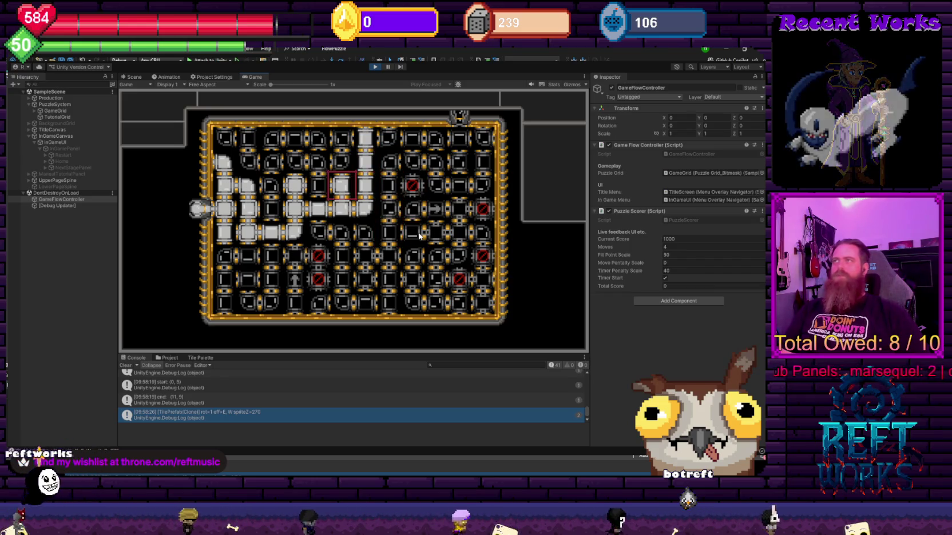
Rotate the remaining tiles until the steam path connects to the top-row outlet.
{"action": "key", "text": "space"}
{"action": "key", "text": "space"}
{"action": "key", "text": "Down"}
{"action": "key", "text": "Right"}
{"action": "key", "text": "space"}
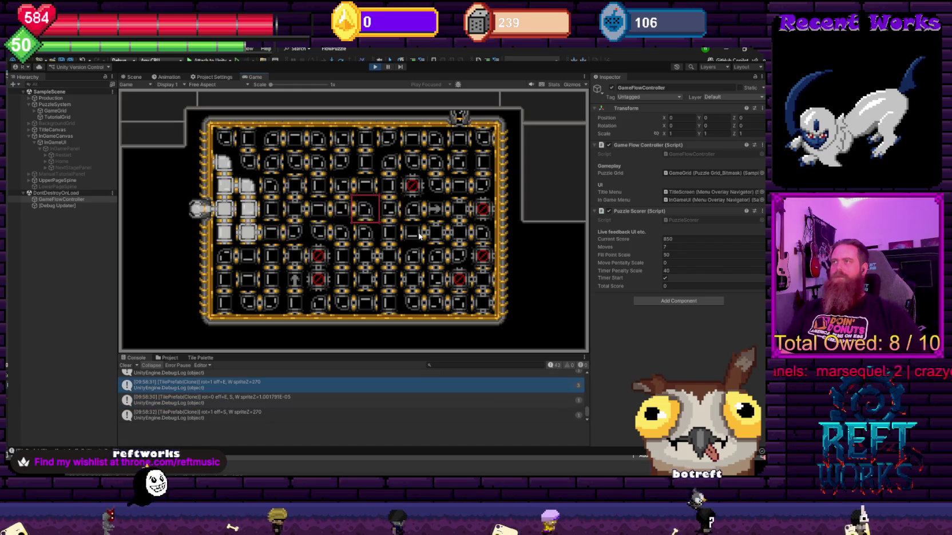
{"action": "key", "text": "space"}
{"action": "key", "text": "Right"}
{"action": "key", "text": "Right"}
{"action": "key", "text": "Down"}
{"action": "key", "text": "space"}
{"action": "key", "text": "Right"}
{"action": "key", "text": "Right"}
{"action": "key", "text": "space"}
{"action": "key", "text": "Up"}
{"action": "key", "text": "Up"}
{"action": "key", "text": "Up"}
{"action": "key", "text": "space"}
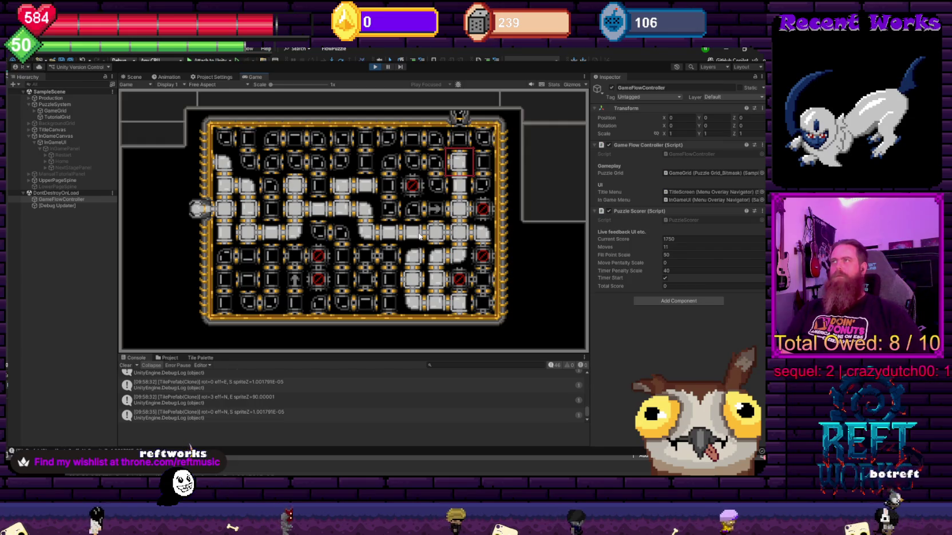
{"action": "key", "text": "Up"}
{"action": "key", "text": "space"}
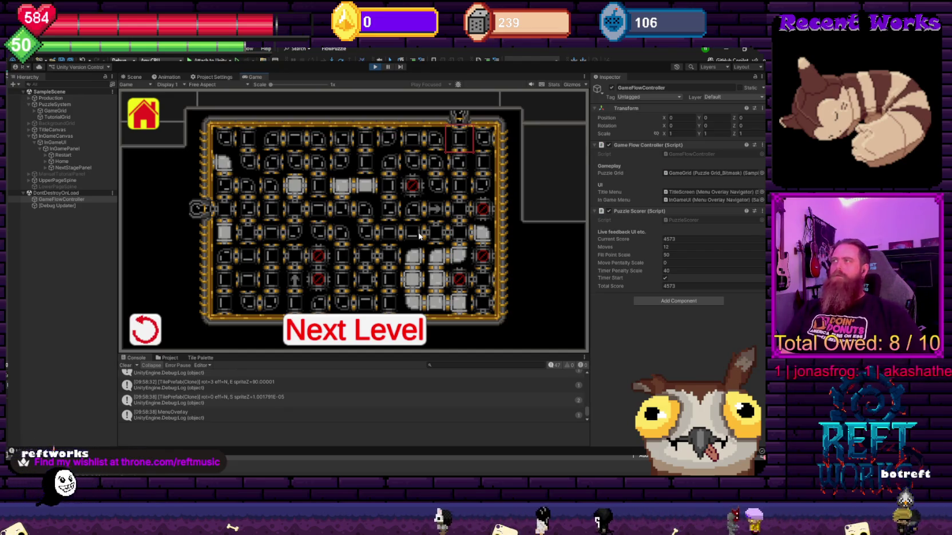
Choose Restart from the end-of-level options.
{"action": "key", "text": "Down"}
{"action": "key", "text": "Right"}
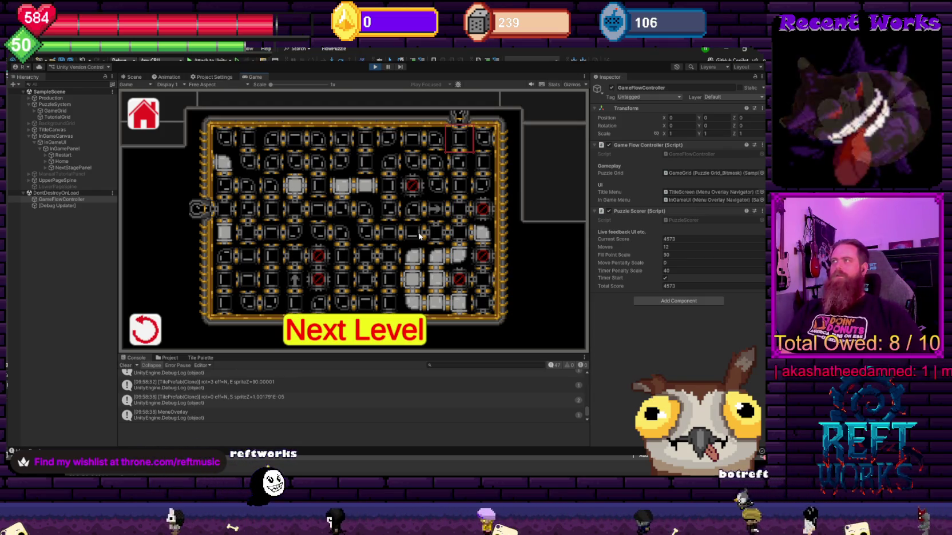
{"action": "key", "text": "Left"}
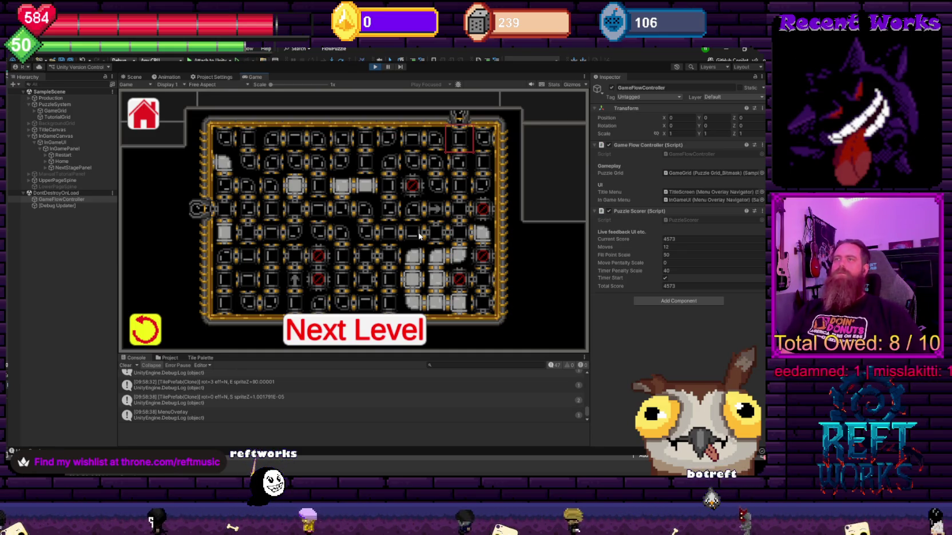
{"action": "key", "text": "Return"}
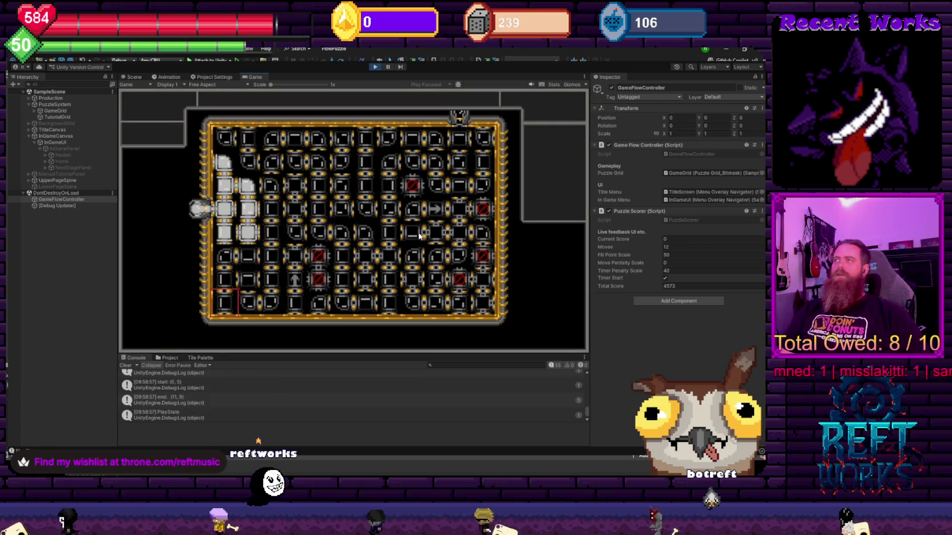
Move through the restarted grid rotating a few tiles, then stop the game.
{"action": "key", "text": "Right"}
{"action": "key", "text": "Right"}
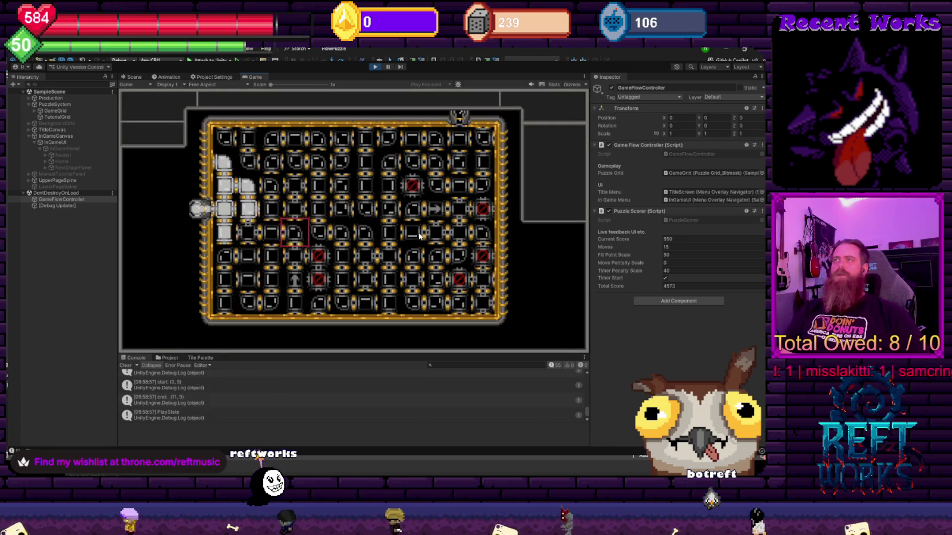
{"action": "key", "text": "Right"}
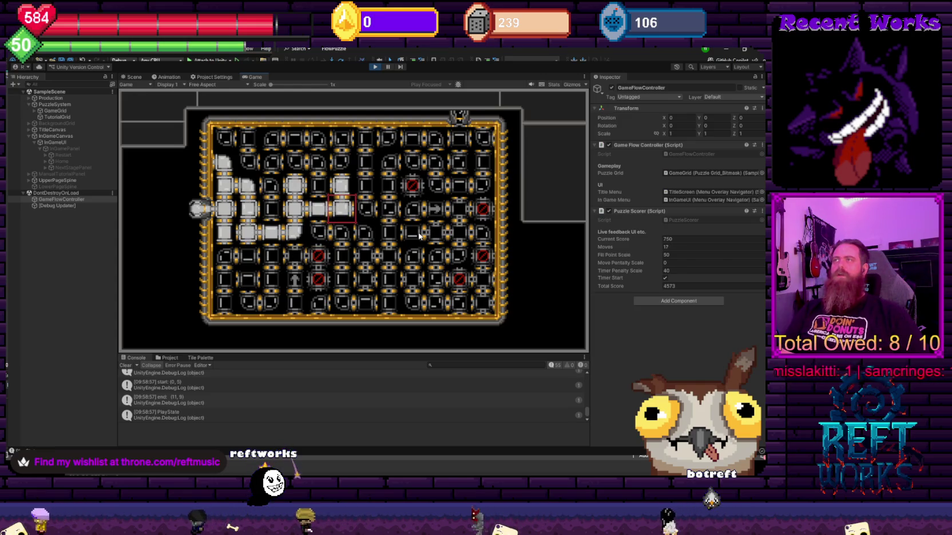
{"action": "key", "text": "Right"}
{"action": "key", "text": "Up"}
{"action": "key", "text": "Right"}
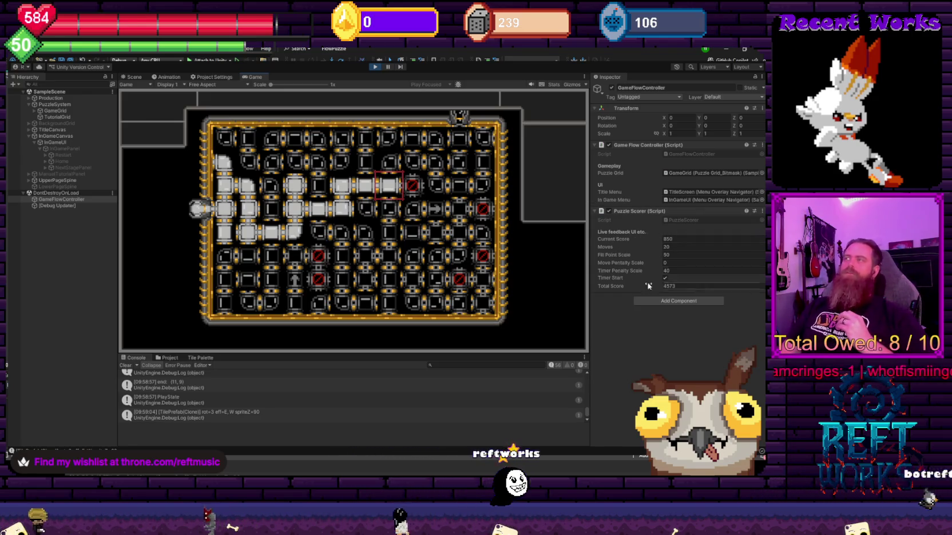
{"action": "left_click", "coordinate": [375, 65]}
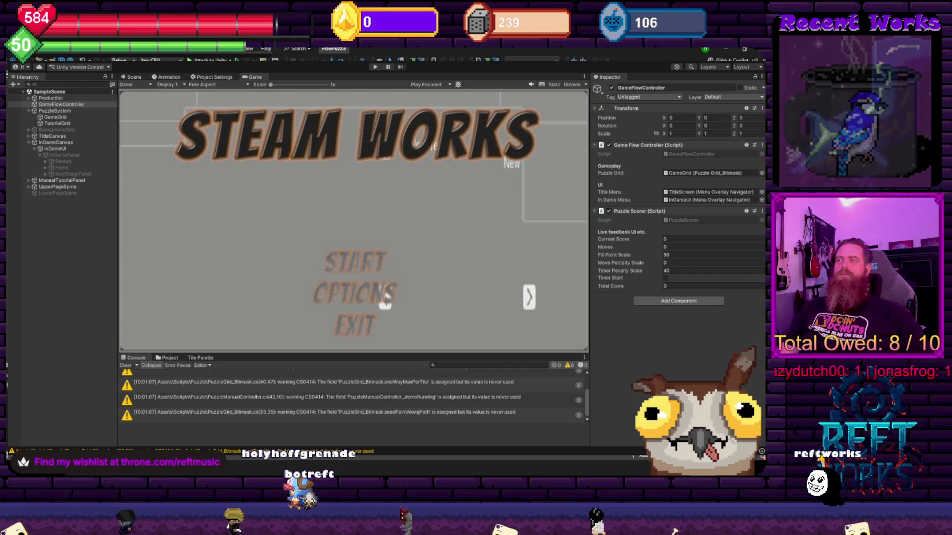
Enter Play mode to test the recompiled scripts.
{"action": "left_click", "coordinate": [374, 66]}
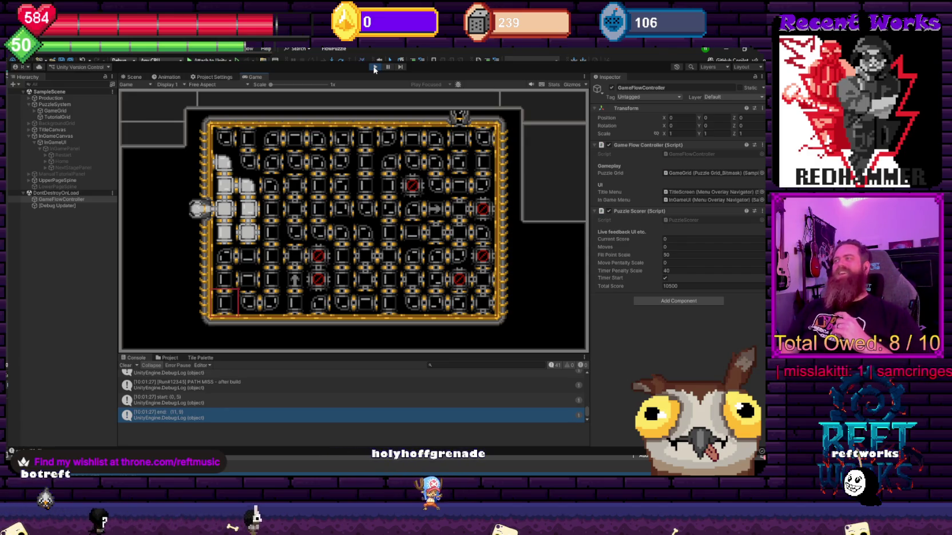
Stop the running game after checking the puzzle grid and scores.
{"action": "left_click", "coordinate": [375, 68]}
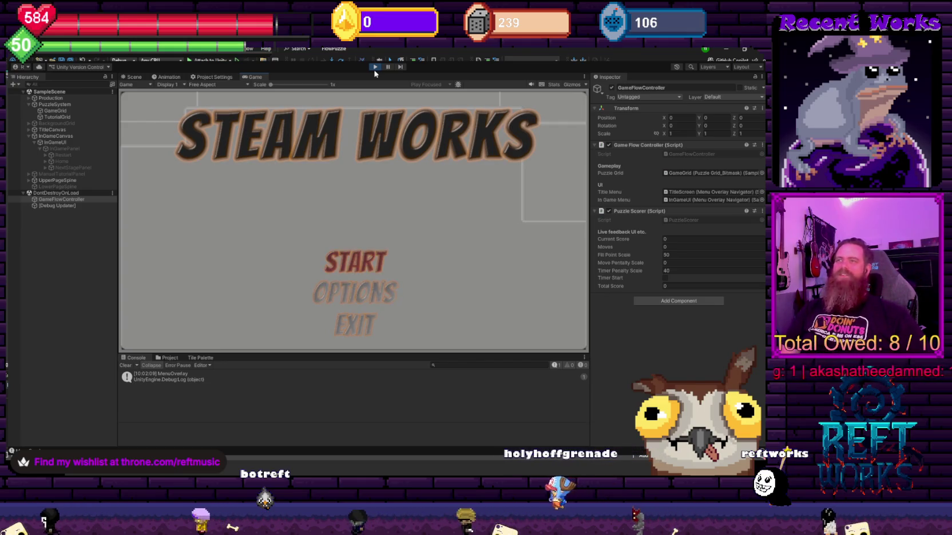
Start the game from the title menu and skip past the tutorial page.
{"action": "key", "text": "Return"}
{"action": "key", "text": "Return"}
{"action": "key", "text": "Return"}
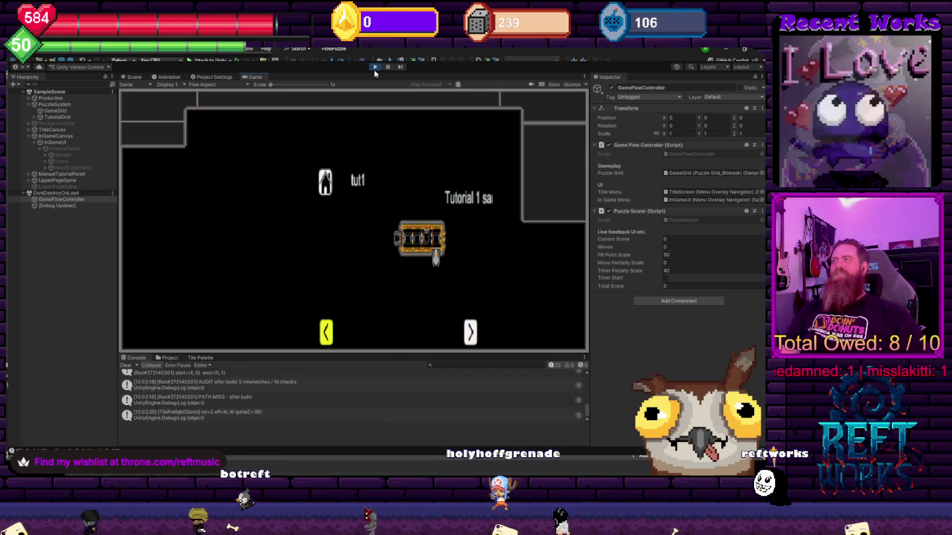
{"action": "key", "text": "Right"}
{"action": "key", "text": "Return"}
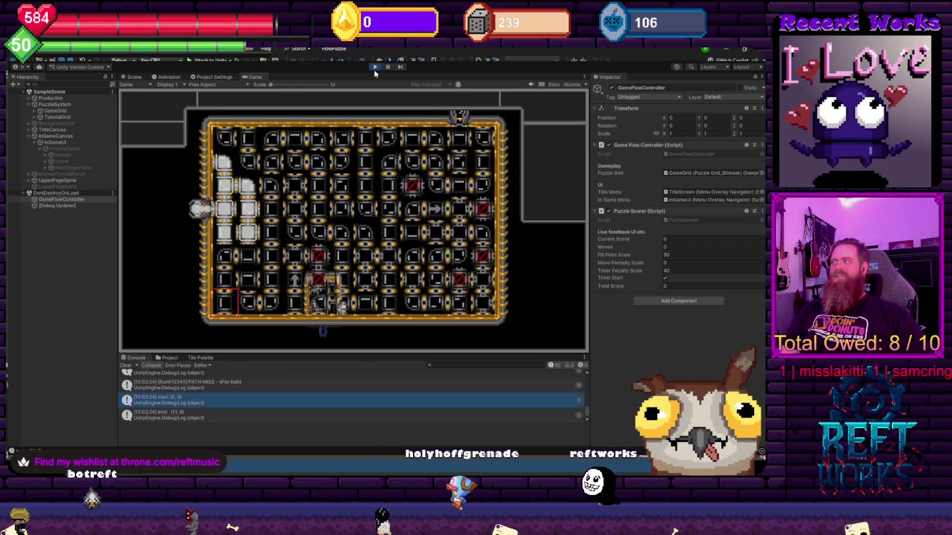
Rotate the pipe tiles around the grid centre.
{"action": "key", "text": "Up"}
{"action": "key", "text": "Up"}
{"action": "key", "text": "Up"}
{"action": "key", "text": "Right"}
{"action": "key", "text": "Right"}
{"action": "key", "text": "Right"}
{"action": "key", "text": "Return"}
{"action": "key", "text": "Return"}
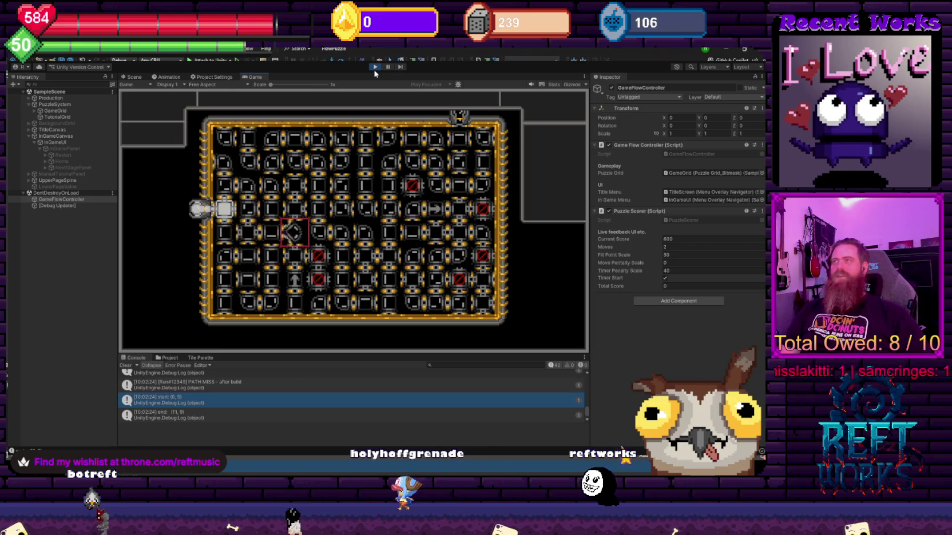
{"action": "key", "text": "Return"}
{"action": "key", "text": "Up"}
{"action": "key", "text": "Right"}
{"action": "key", "text": "Right"}
{"action": "key", "text": "Right"}
{"action": "key", "text": "Return"}
{"action": "key", "text": "Return"}
Rotate the remaining tiles up to the top-right to complete the path, scoring 4943.
{"action": "key", "text": "Return"}
{"action": "key", "text": "Down"}
{"action": "key", "text": "Right"}
{"action": "key", "text": "Return"}
{"action": "key", "text": "Return"}
{"action": "key", "text": "Return"}
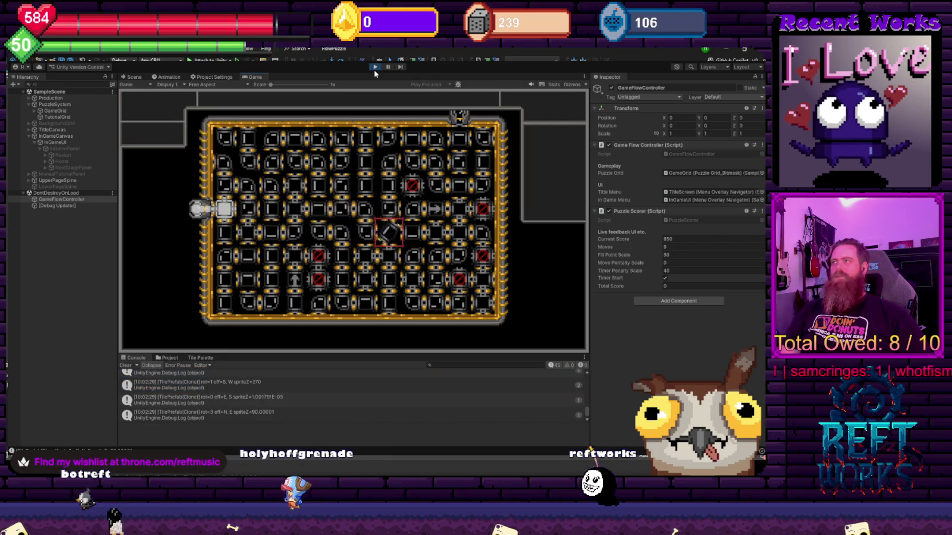
{"action": "key", "text": "Return"}
{"action": "key", "text": "Up"}
{"action": "key", "text": "Up"}
{"action": "key", "text": "Up"}
{"action": "key", "text": "Right"}
{"action": "key", "text": "Right"}
{"action": "key", "text": "Right"}
{"action": "key", "text": "Return"}
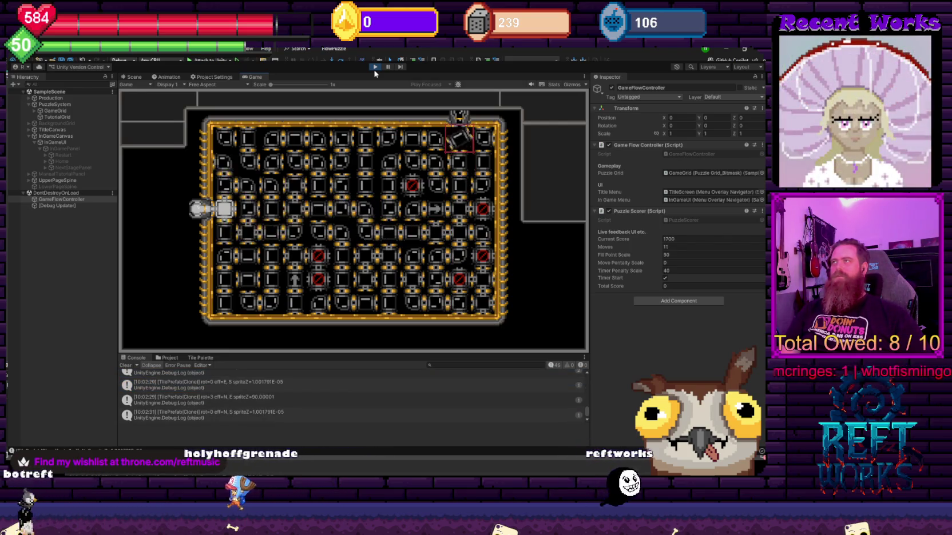
{"action": "key", "text": "Return"}
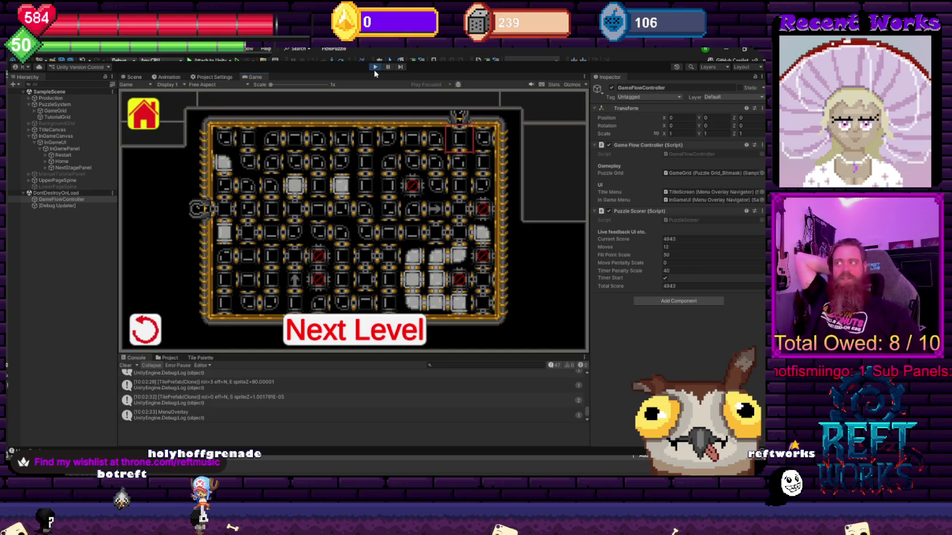
Pick Restart on the Next Level overlay.
{"action": "key", "text": "Right"}
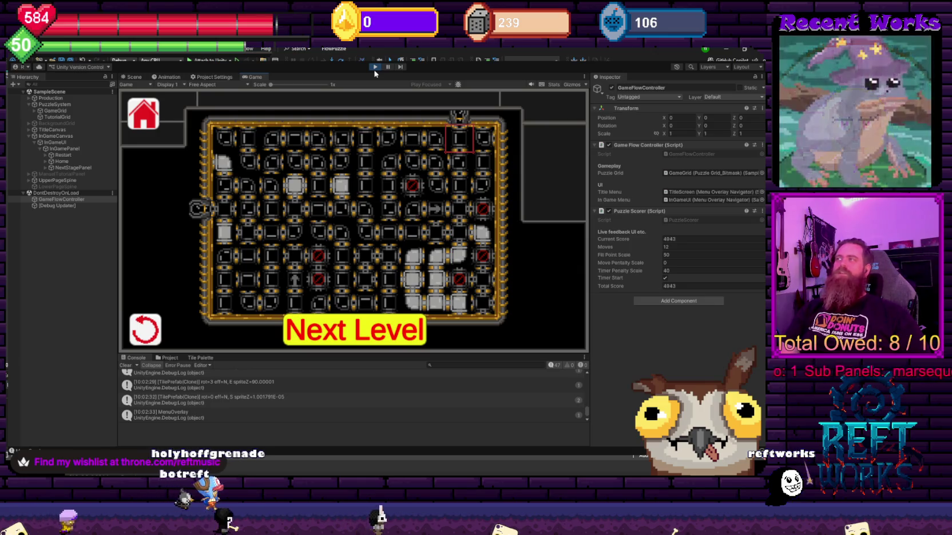
{"action": "key", "text": "Left"}
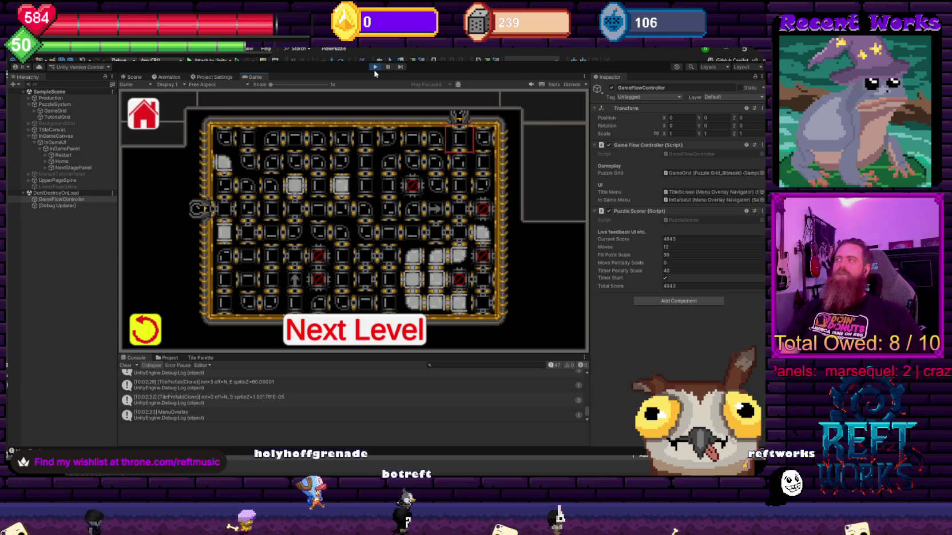
{"action": "key", "text": "Return"}
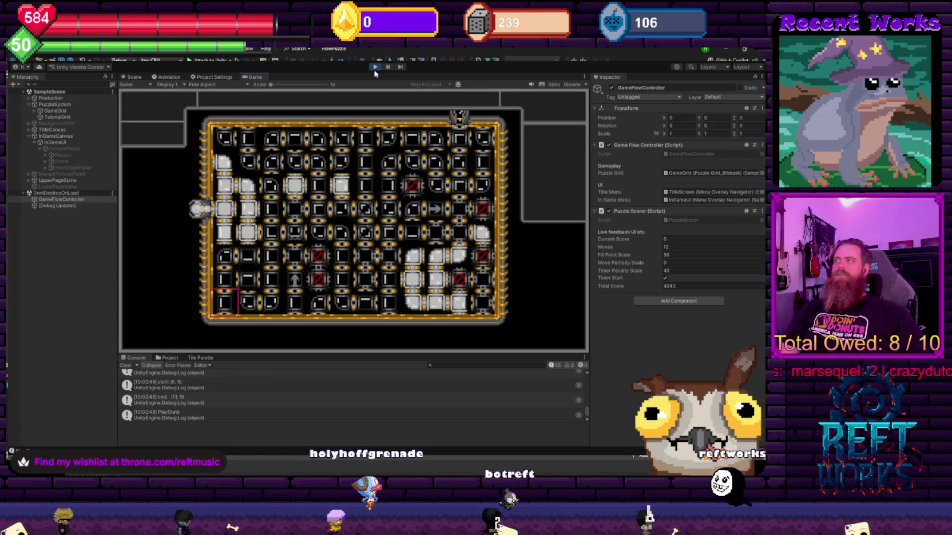
{"action": "key", "text": "Up"}
{"action": "key", "text": "Up"}
{"action": "key", "text": "Up"}
{"action": "key", "text": "Right"}
{"action": "key", "text": "Right"}
{"action": "key", "text": "Right"}
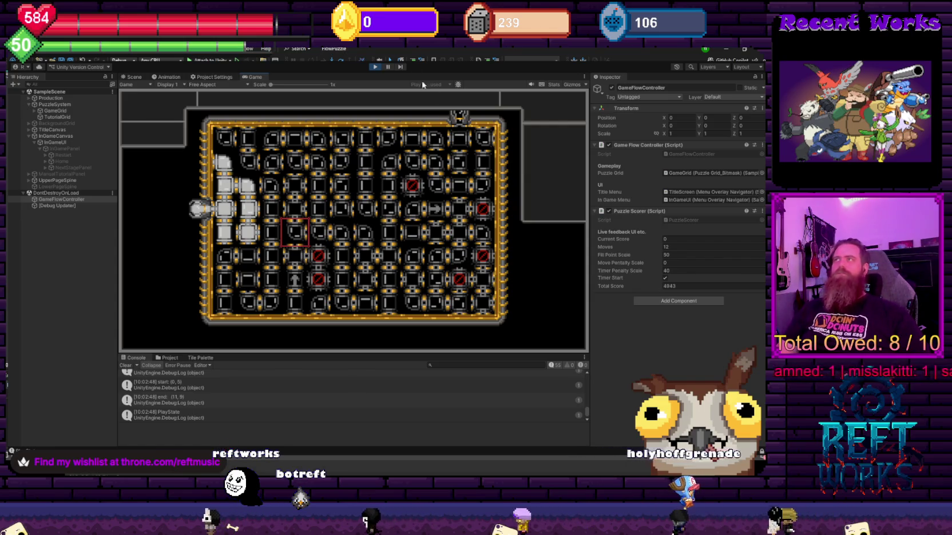
{"action": "left_click", "coordinate": [375, 68]}
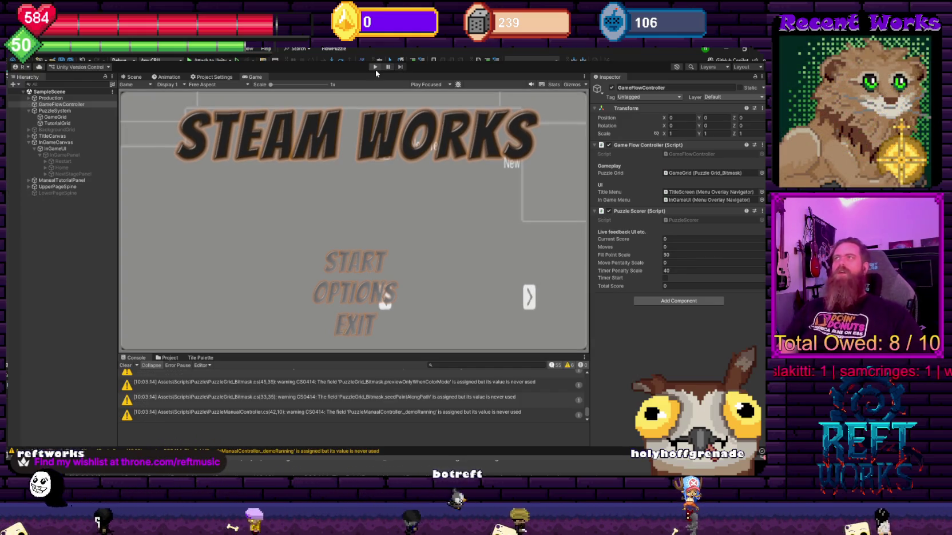
Relaunch the game and page through the Sliding and tut1 tutorials into the puzzle.
{"action": "left_click", "coordinate": [375, 69]}
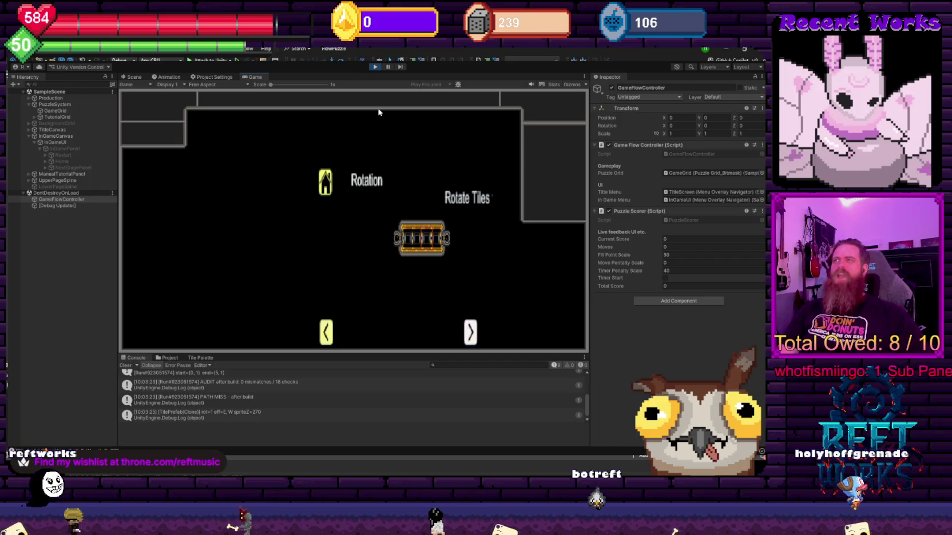
{"action": "key", "text": "Right"}
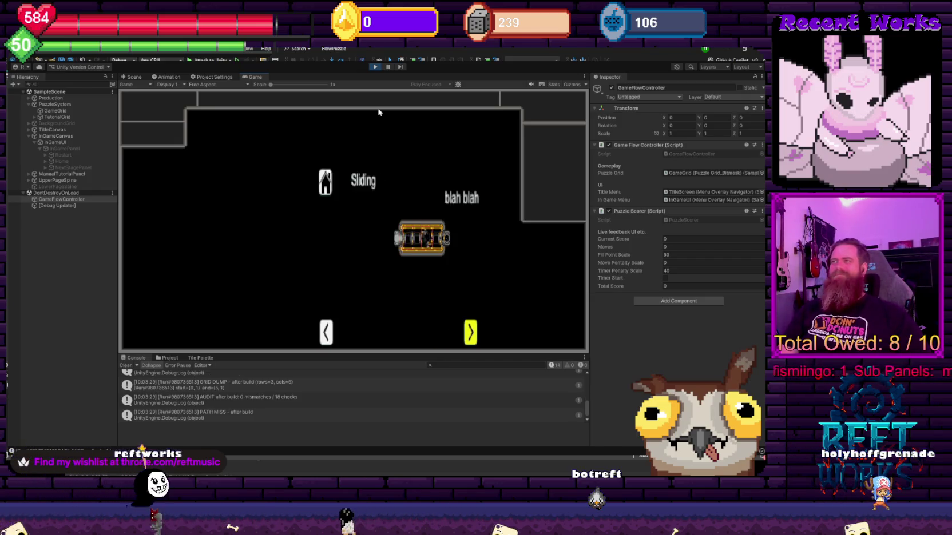
{"action": "key", "text": "Right"}
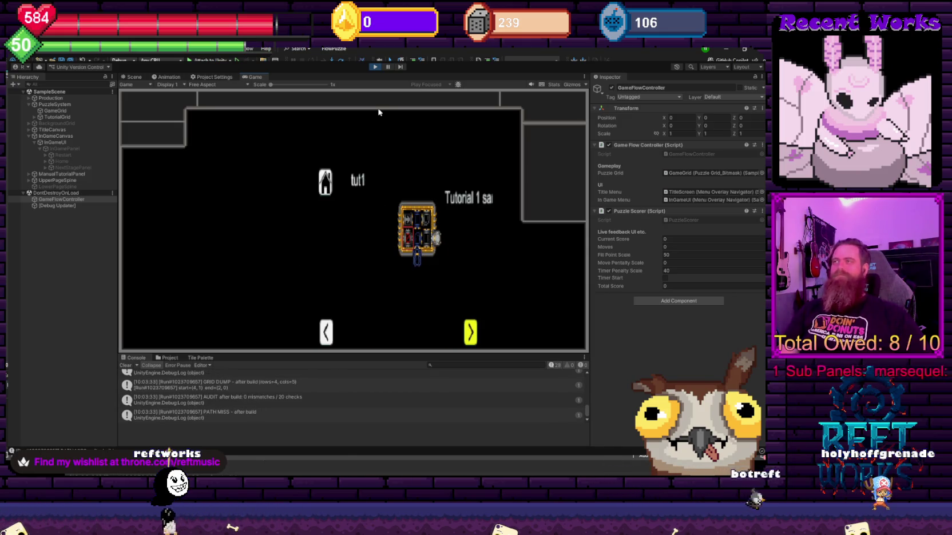
{"action": "key", "text": "Right"}
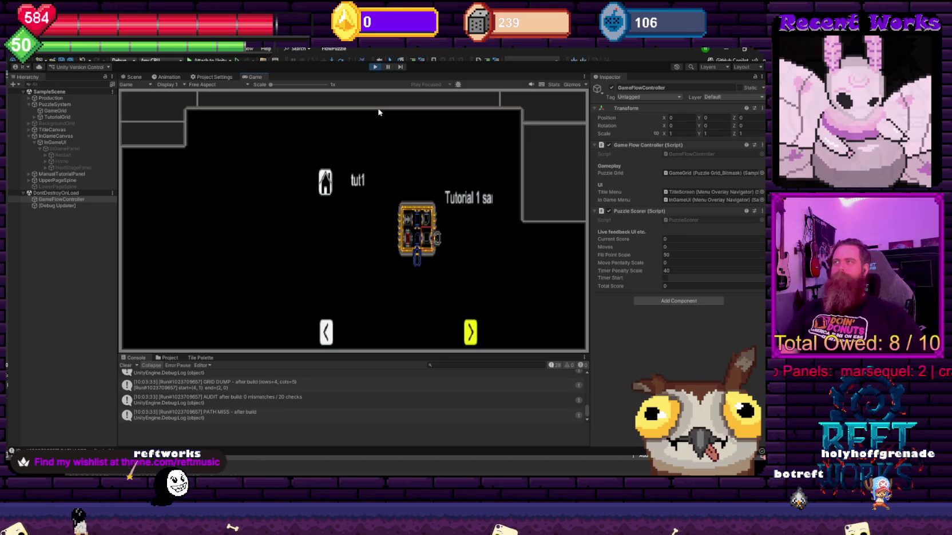
{"action": "key", "text": "Return"}
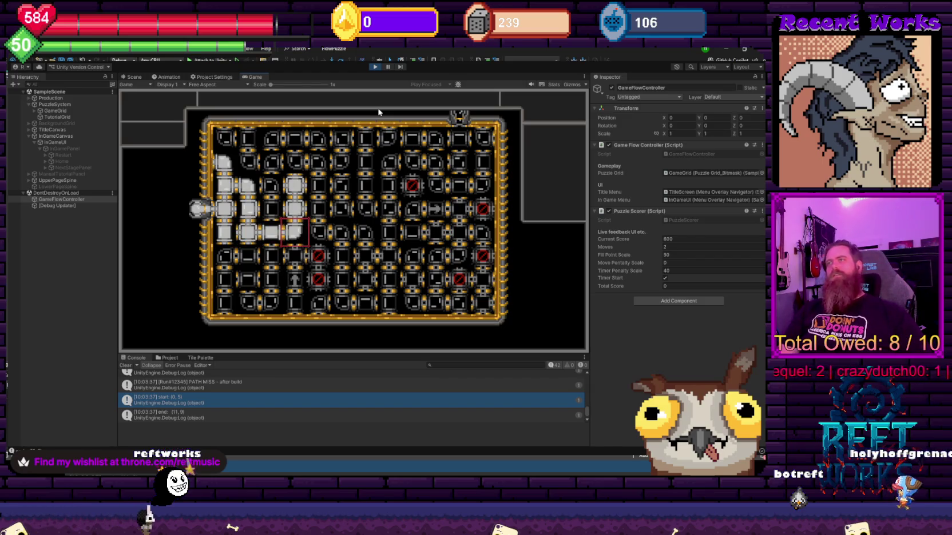
Complete the pipe path right and down in a few moves, then restart the level.
{"action": "key", "text": "Right"}
{"action": "key", "text": "Right"}
{"action": "key", "text": "Down"}
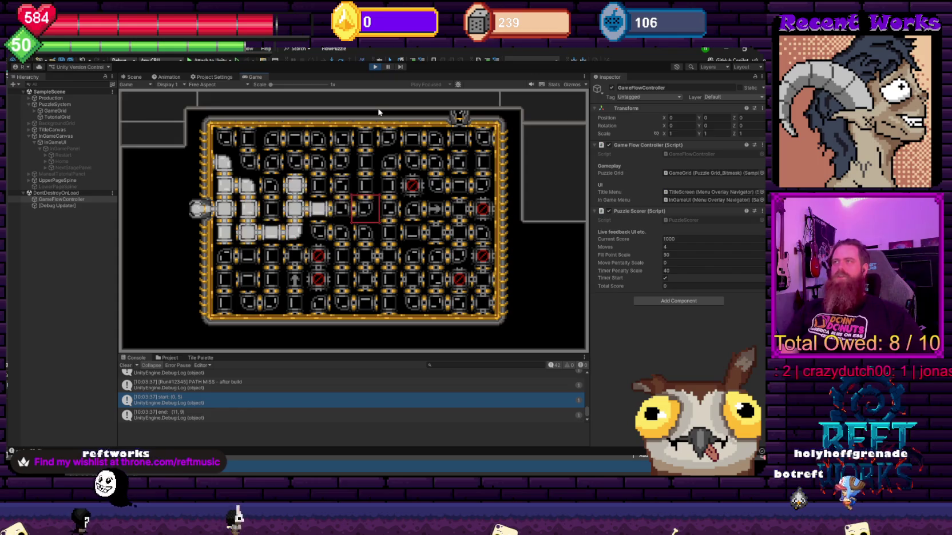
{"action": "key", "text": "Right"}
{"action": "key", "text": "Right"}
{"action": "key", "text": "Right"}
{"action": "key", "text": "Up"}
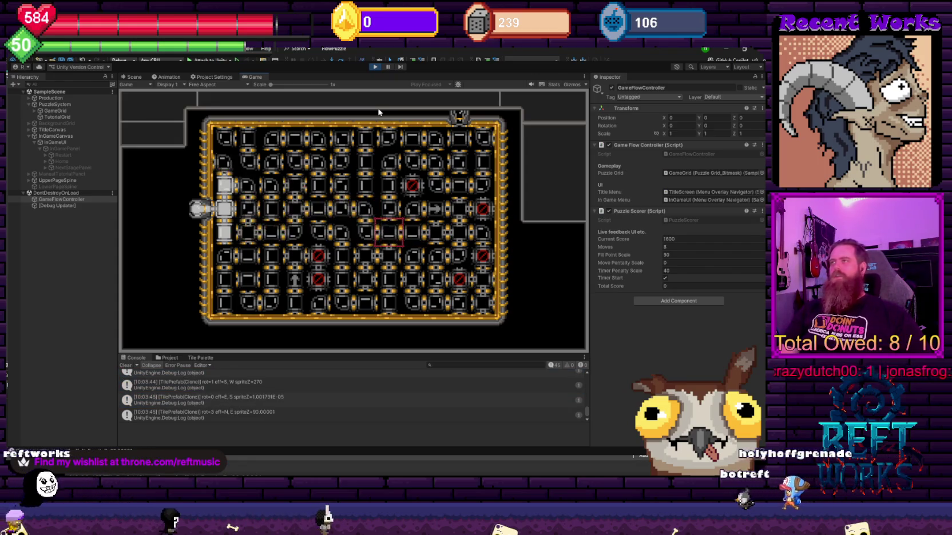
{"action": "key", "text": "Up"}
{"action": "key", "text": "Up"}
{"action": "key", "text": "Up"}
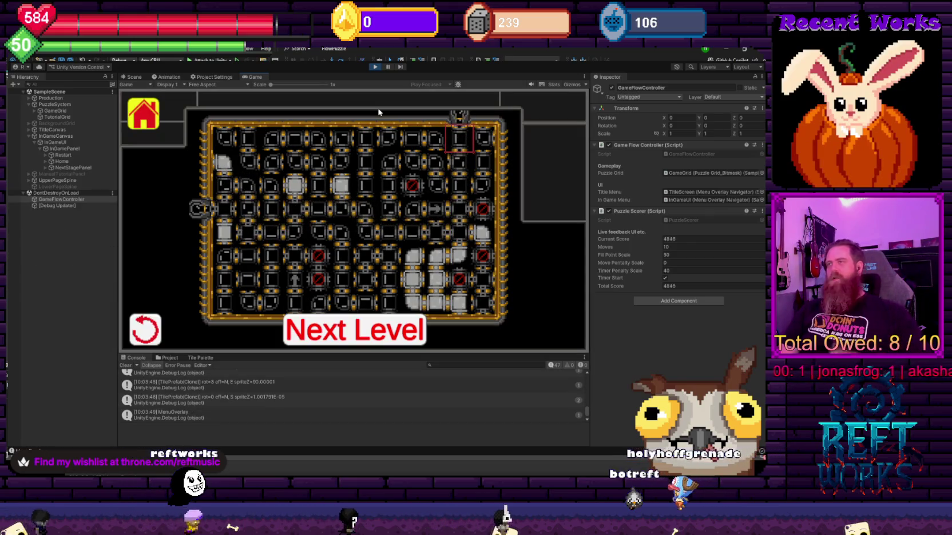
{"action": "key", "text": "Left"}
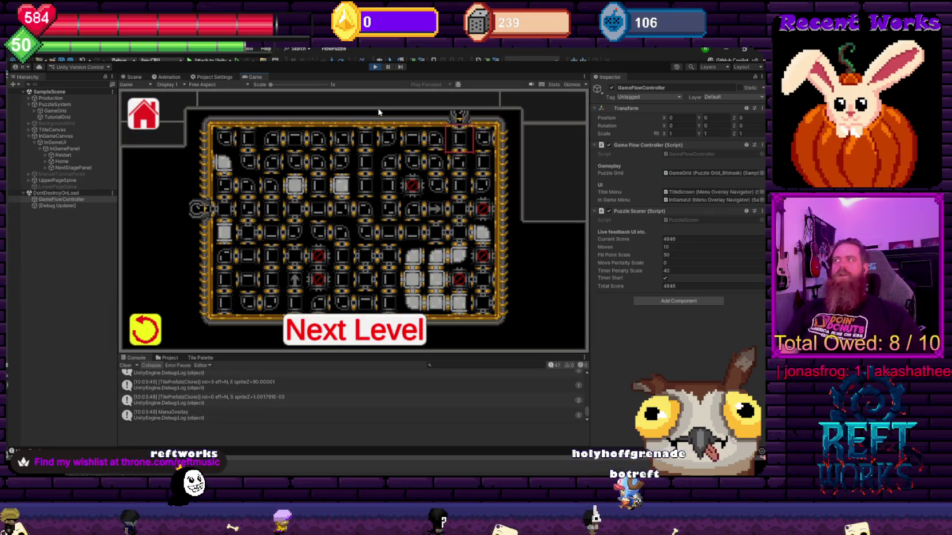
{"action": "key", "text": "Return"}
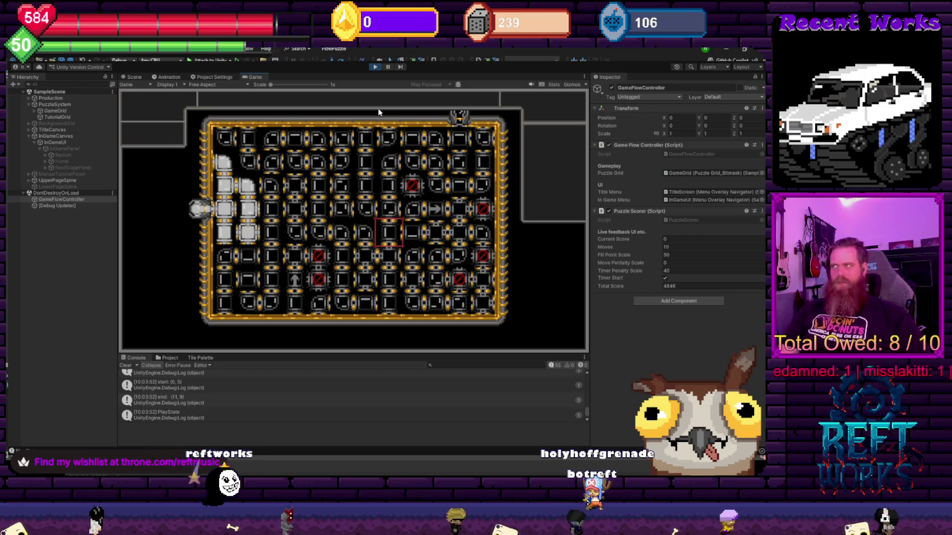
Rotate tiles to extend the lit pipe path further right across the grid.
{"action": "key", "text": "Left"}
{"action": "key", "text": "Left"}
{"action": "key", "text": "Left"}
{"action": "key", "text": "Up"}
{"action": "key", "text": "space"}
{"action": "key", "text": "space"}
{"action": "key", "text": "space"}
{"action": "key", "text": "Right"}
{"action": "key", "text": "space"}
{"action": "key", "text": "Right"}
{"action": "key", "text": "Down"}
{"action": "key", "text": "space"}
{"action": "key", "text": "space"}
{"action": "key", "text": "space"}
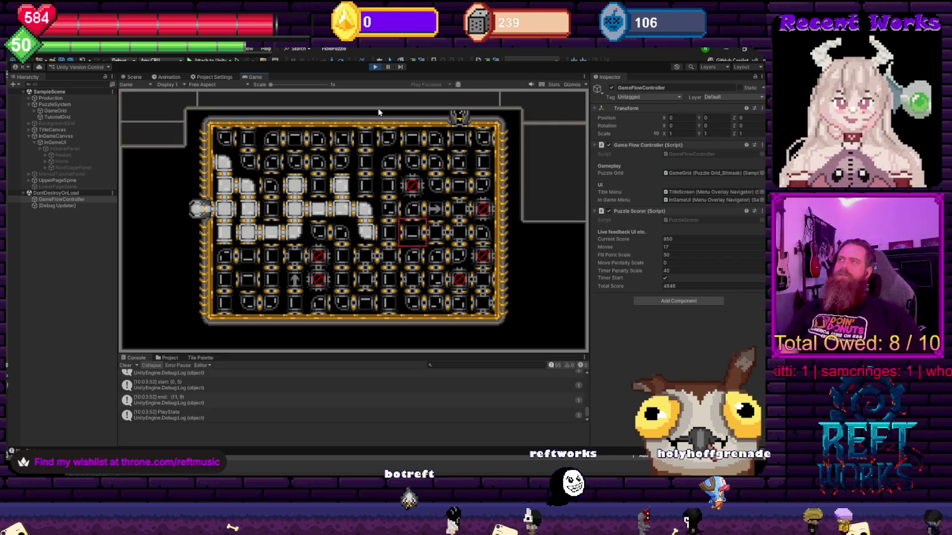
{"action": "key", "text": "Right"}
{"action": "key", "text": "space"}
{"action": "key", "text": "space"}
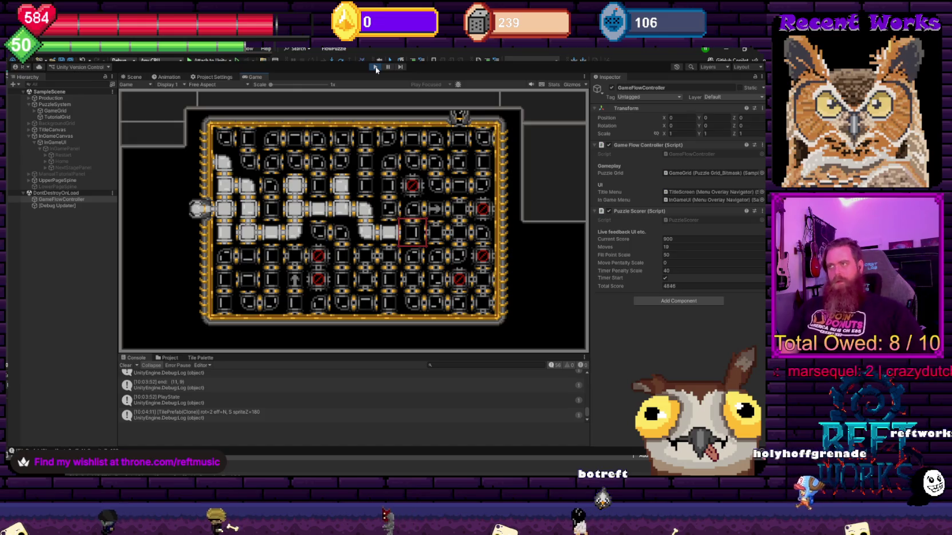
Rotate the final tile for a total score of 8486 and continue to the next level.
{"action": "key", "text": "Up"}
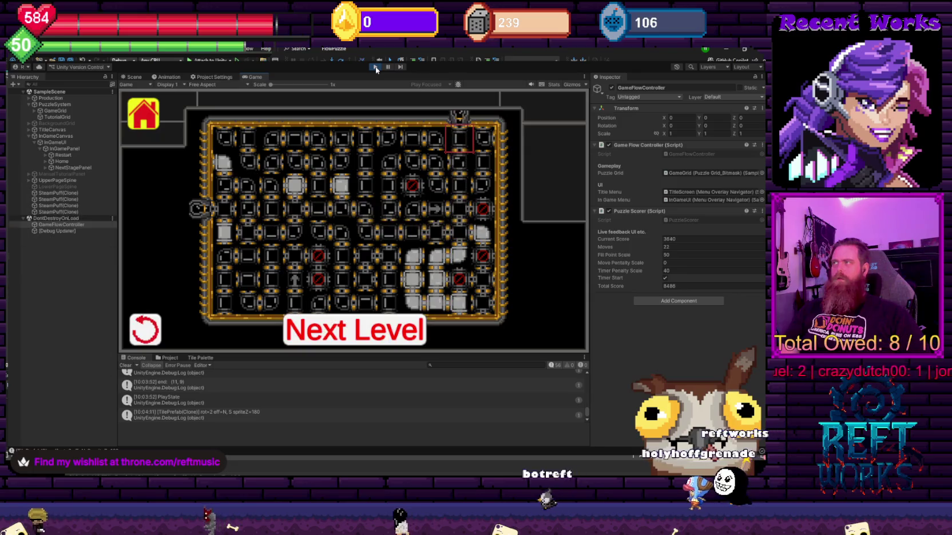
{"action": "key", "text": "Down"}
{"action": "key", "text": "Right"}
{"action": "key", "text": "Return"}
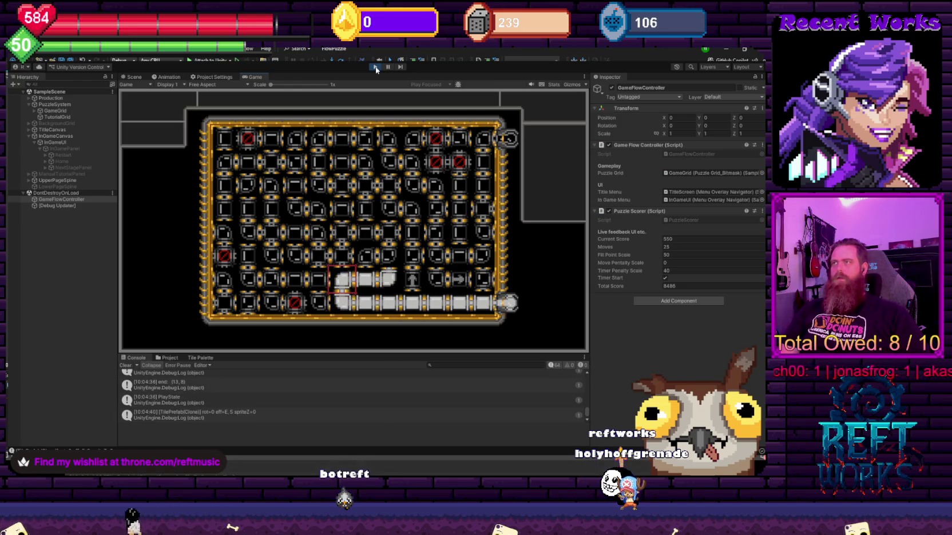
Restart the new level from the in-game menu, rotate a bottom-row tile, then restart again.
{"action": "key", "text": "Escape"}
{"action": "key", "text": "Return"}
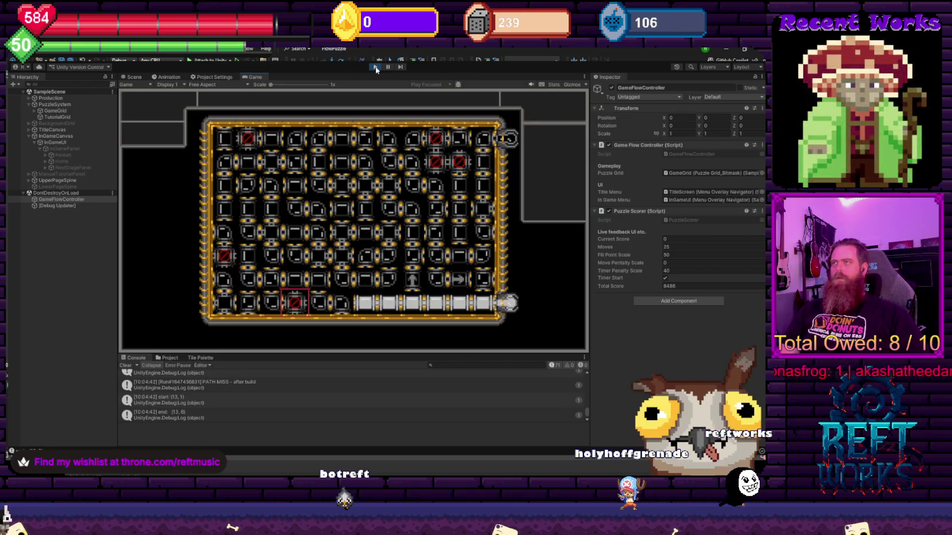
{"action": "key", "text": "space"}
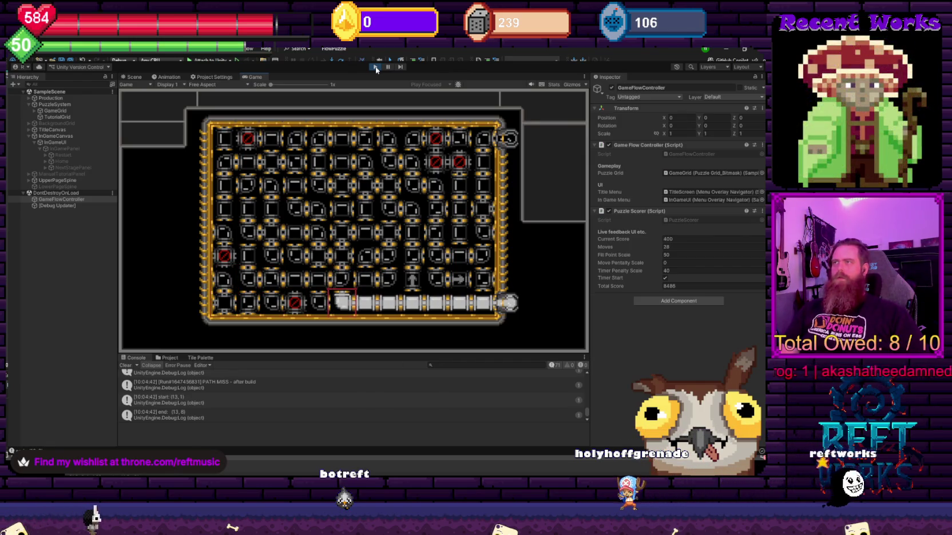
{"action": "key", "text": "Escape"}
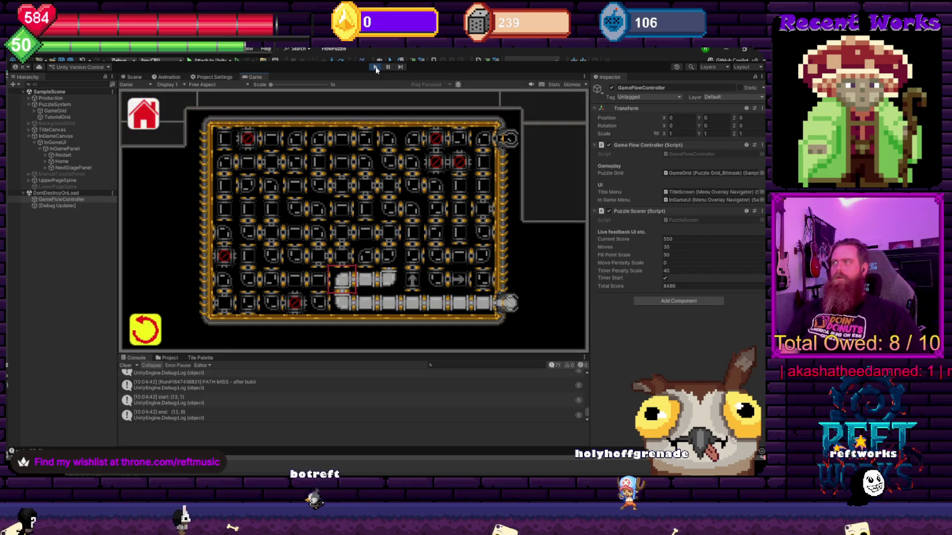
{"action": "key", "text": "Return"}
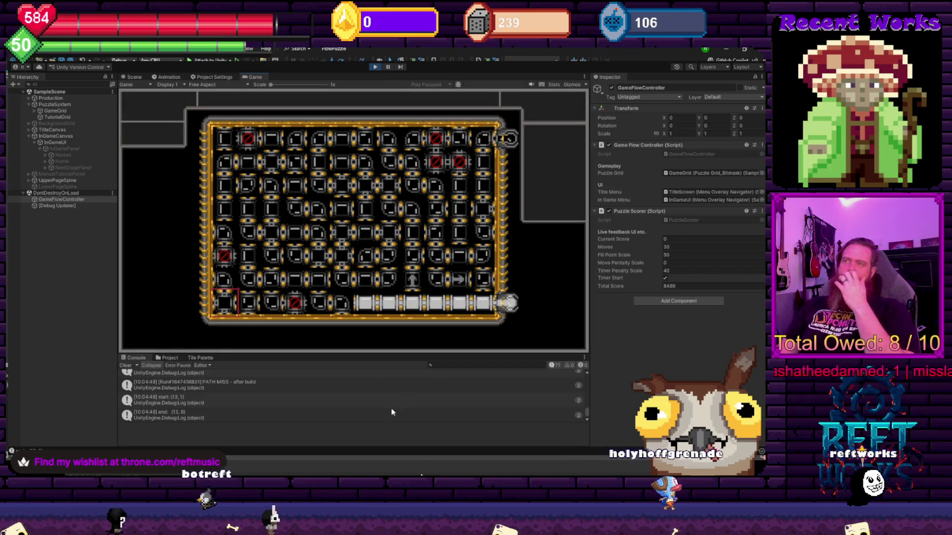
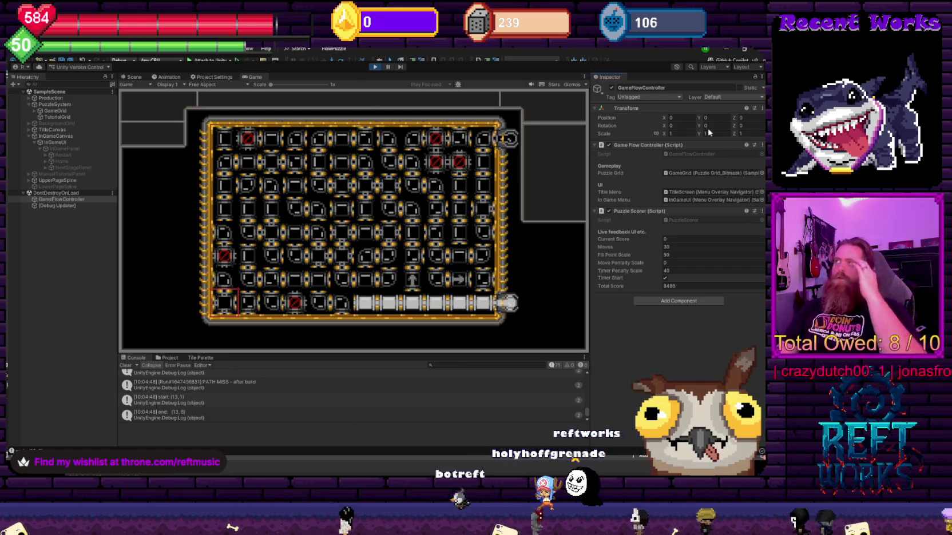
Select Main Camera and set its Transform Position Y to 4.75 instead of 5.75.
{"action": "left_click", "coordinate": [29, 99]}
{"action": "left_click", "coordinate": [59, 105]}
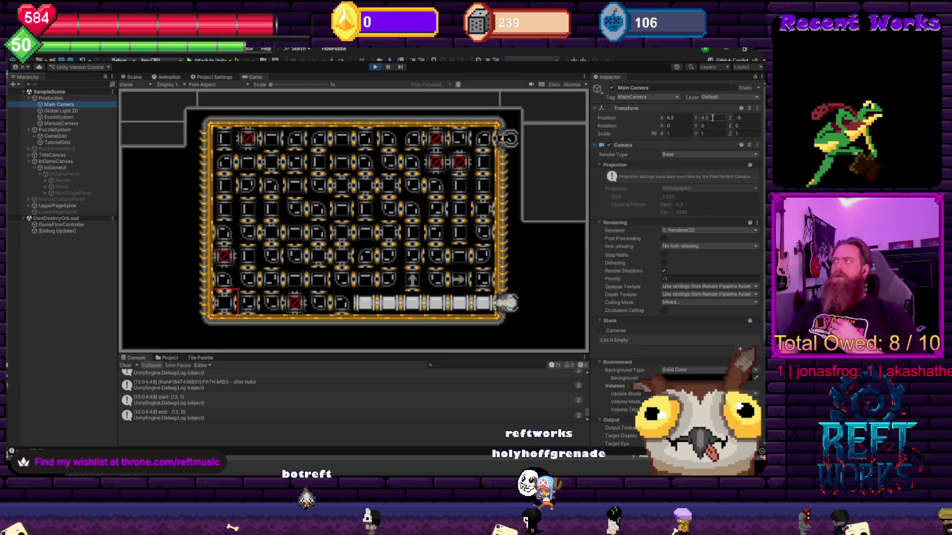
{"action": "type", "text": "5"}
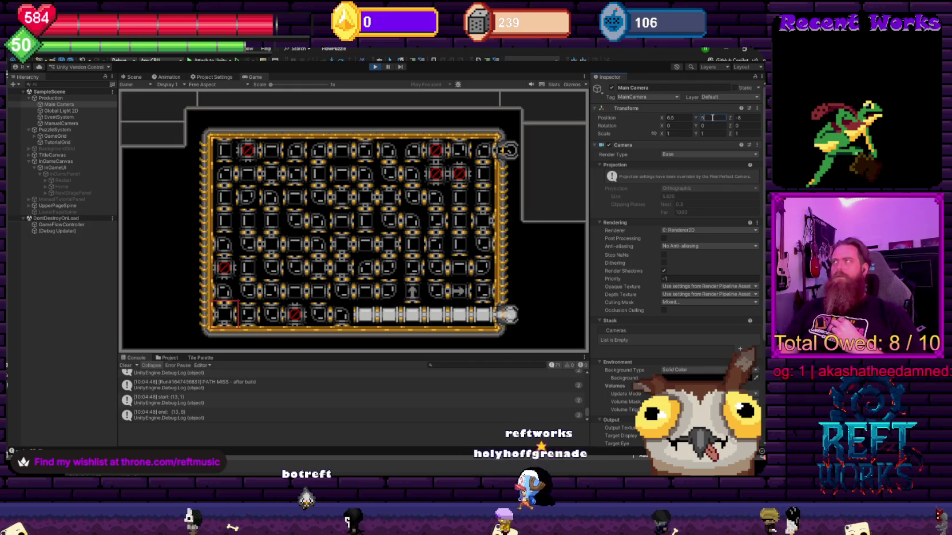
{"action": "type", "text": ".75"}
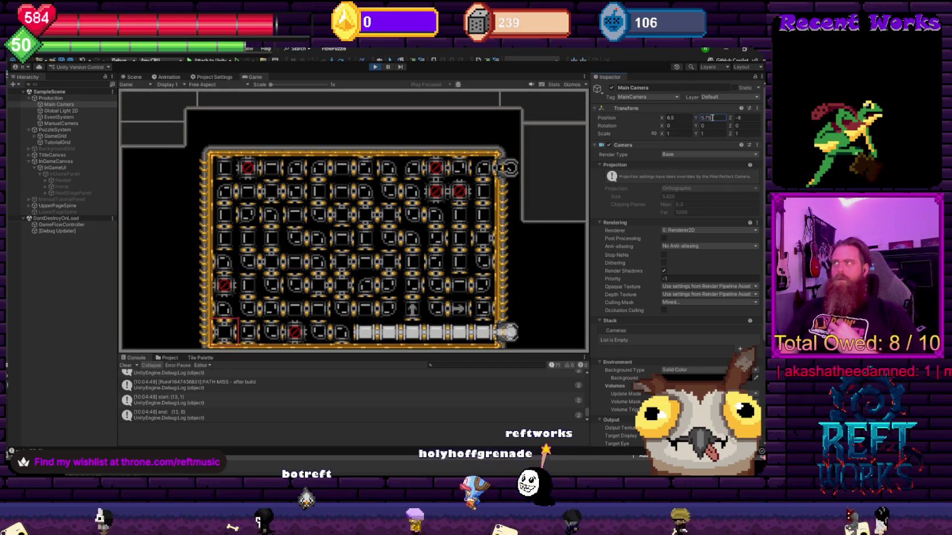
{"action": "key", "text": "BackSpace"}
{"action": "type", "text": "4.75"}
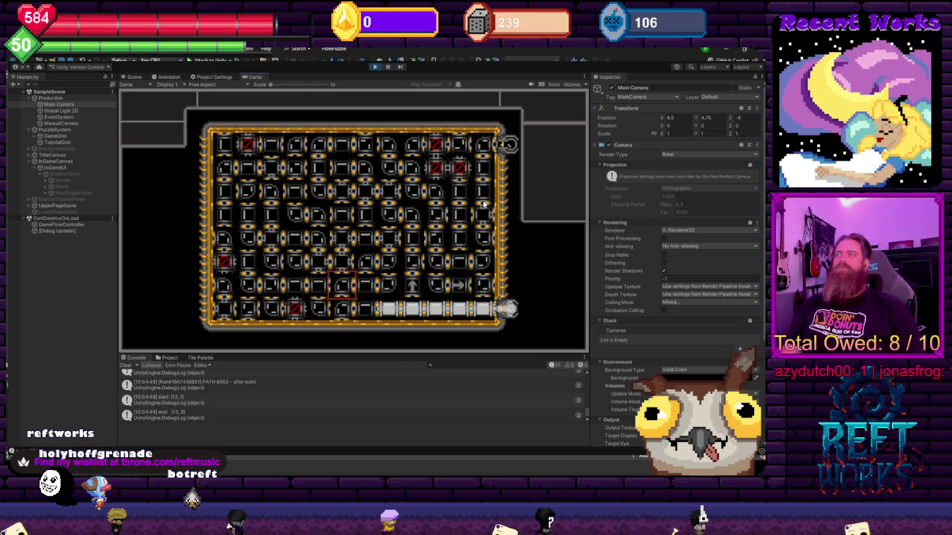
Rotate the bottom-row pipe tiles to extend the lit path up into the right-hand column.
{"action": "key", "text": "space"}
{"action": "key", "text": "Right"}
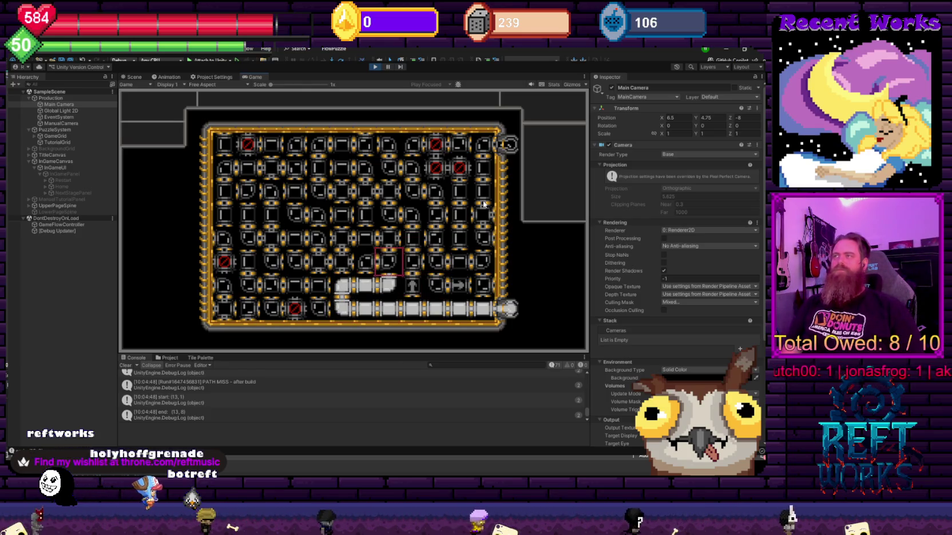
{"action": "key", "text": "space"}
{"action": "key", "text": "Right"}
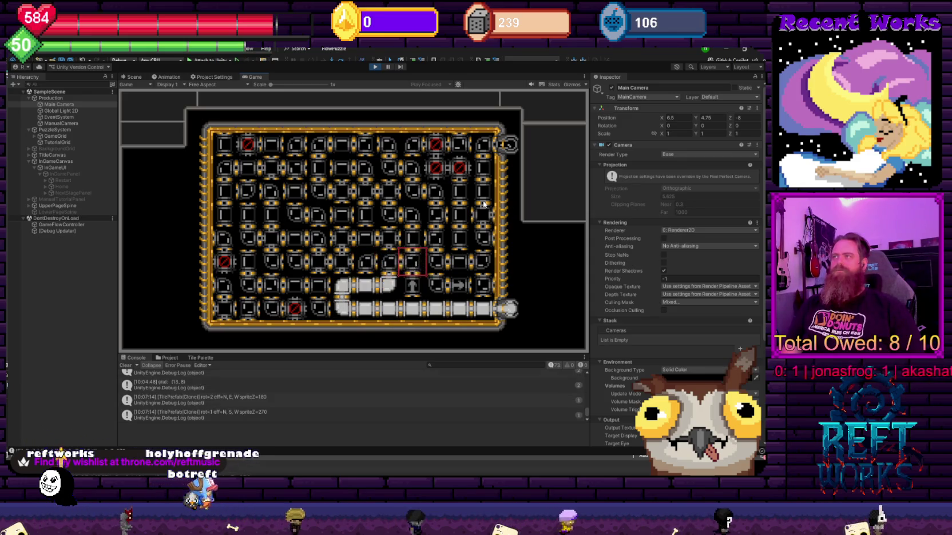
{"action": "key", "text": "space"}
{"action": "key", "text": "Up"}
{"action": "key", "text": "Right"}
{"action": "key", "text": "Right"}
{"action": "key", "text": "Down"}
{"action": "key", "text": "Down"}
{"action": "key", "text": "space"}
{"action": "key", "text": "Left"}
{"action": "key", "text": "Left"}
{"action": "key", "text": "Down"}
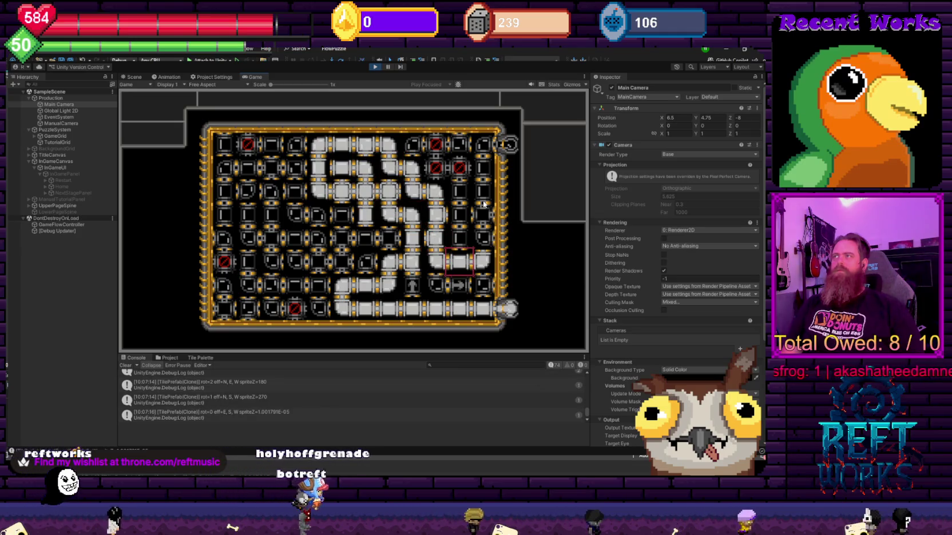
{"action": "key", "text": "space"}
{"action": "key", "text": "Down"}
{"action": "key", "text": "space"}
{"action": "key", "text": "Up"}
{"action": "key", "text": "Up"}
{"action": "key", "text": "Up"}
{"action": "key", "text": "Left"}
{"action": "key", "text": "Left"}
{"action": "key", "text": "Left"}
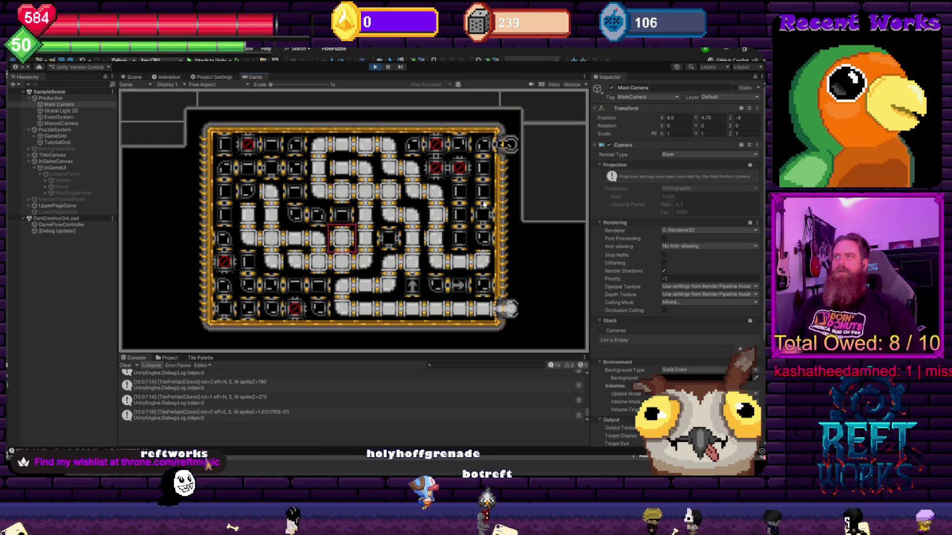
Move the tile cursor around the board to reach the tiles that still need turning.
{"action": "key", "text": "Down"}
{"action": "key", "text": "Down"}
{"action": "key", "text": "Down"}
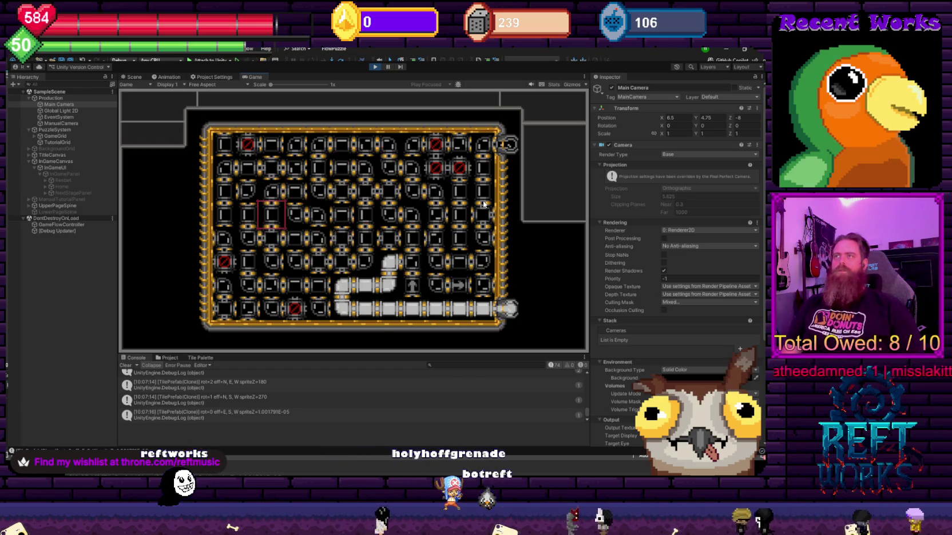
{"action": "key", "text": "Right"}
{"action": "key", "text": "Right"}
{"action": "key", "text": "Right"}
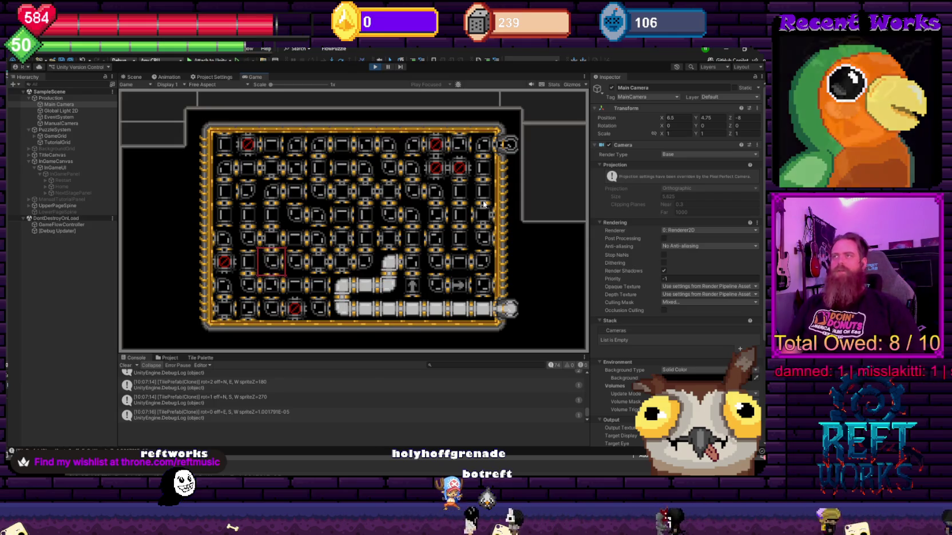
{"action": "key", "text": "Down"}
{"action": "key", "text": "Left"}
{"action": "key", "text": "Left"}
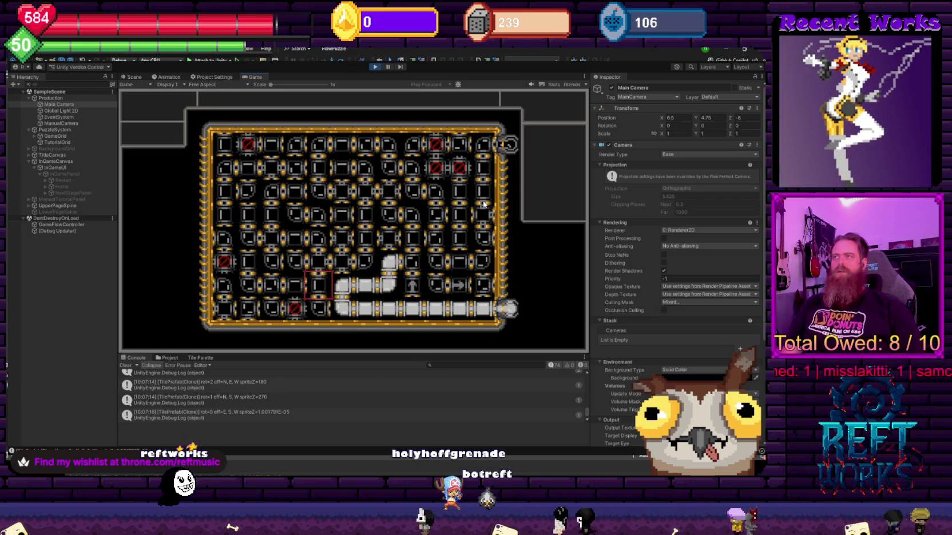
{"action": "key", "text": "Up"}
{"action": "key", "text": "Up"}
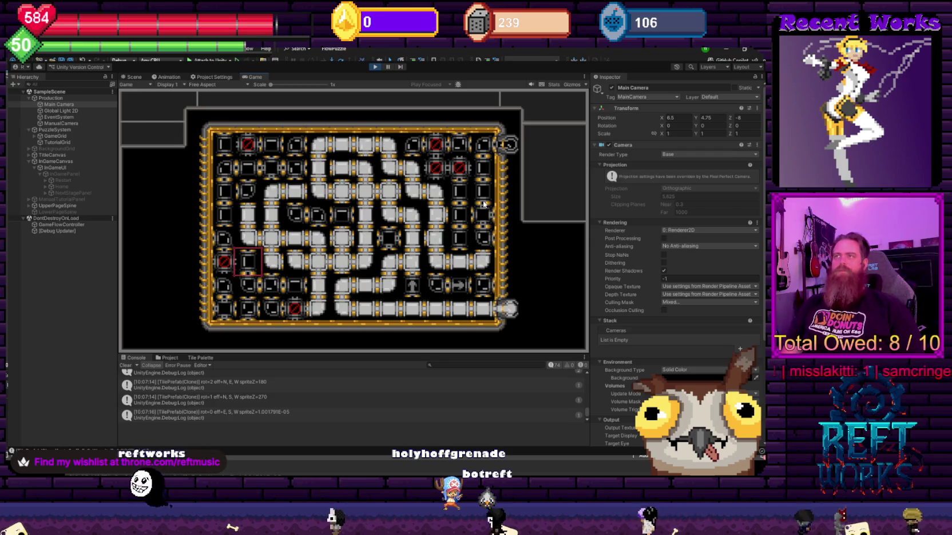
{"action": "key", "text": "Down"}
{"action": "key", "text": "Right"}
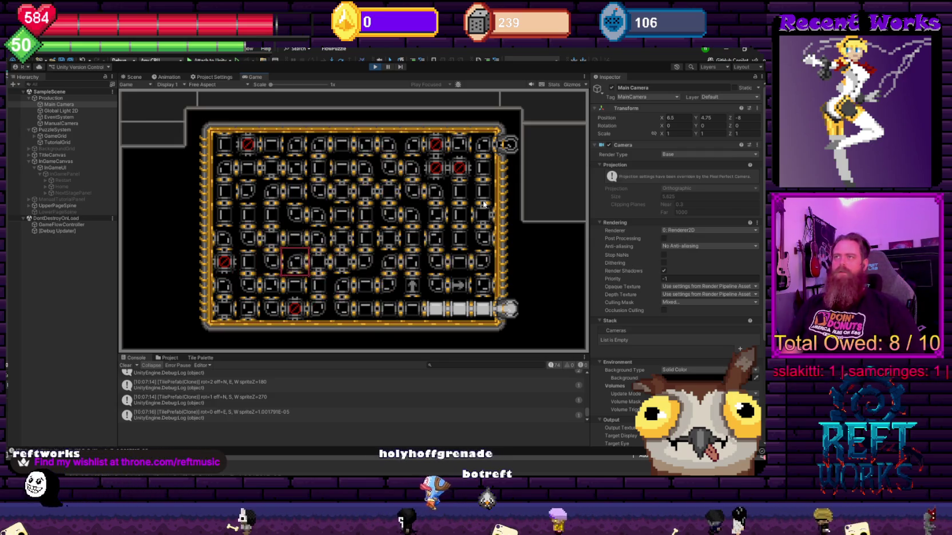
{"action": "key", "text": "Left"}
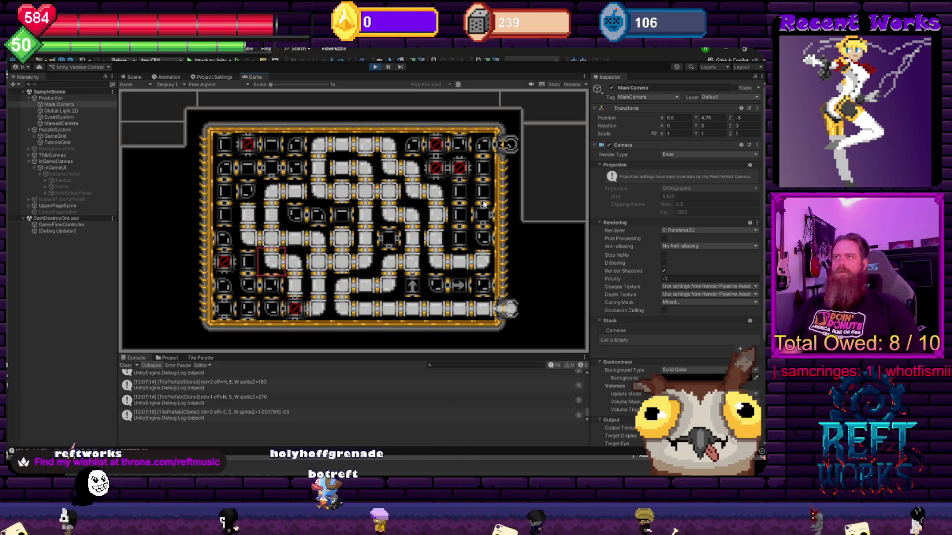
{"action": "key", "text": "Left"}
{"action": "key", "text": "Up"}
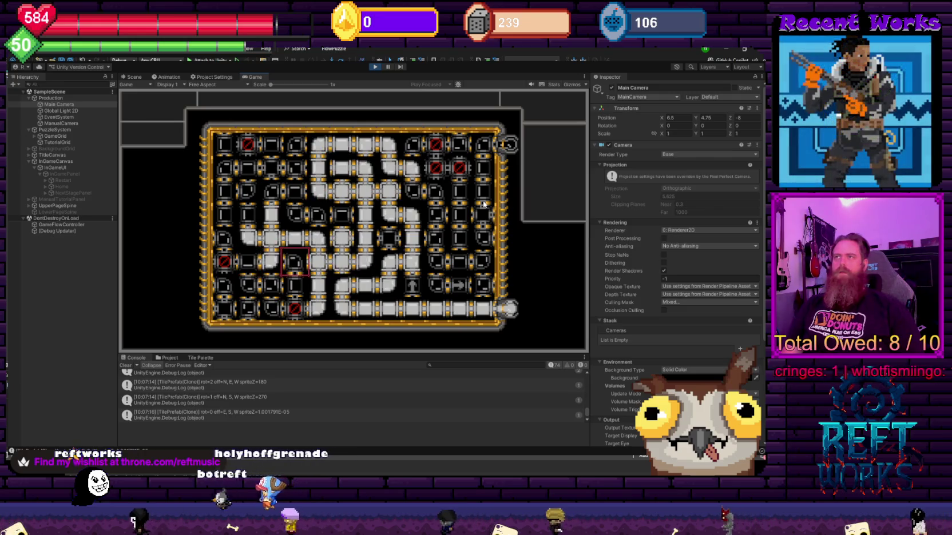
{"action": "key", "text": "Right"}
{"action": "key", "text": "Right"}
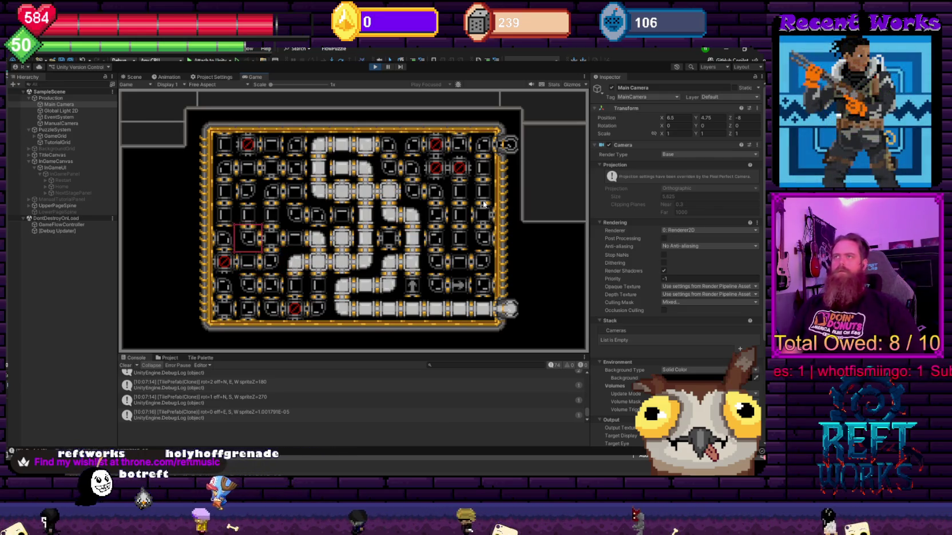
{"action": "key", "text": "Up"}
{"action": "key", "text": "Up"}
{"action": "key", "text": "Up"}
{"action": "key", "text": "Left"}
{"action": "key", "text": "Left"}
{"action": "key", "text": "Left"}
{"action": "key", "text": "Up"}
{"action": "key", "text": "Right"}
{"action": "key", "text": "Right"}
{"action": "key", "text": "Right"}
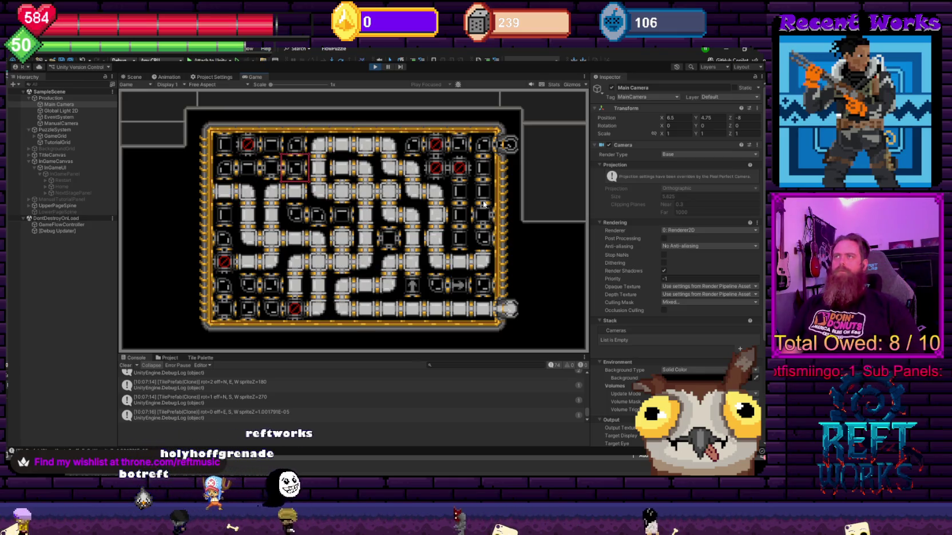
Rotate several pipe tiles, including turning one from horizontal to vertical, to reroute the flow.
{"action": "key", "text": "space"}
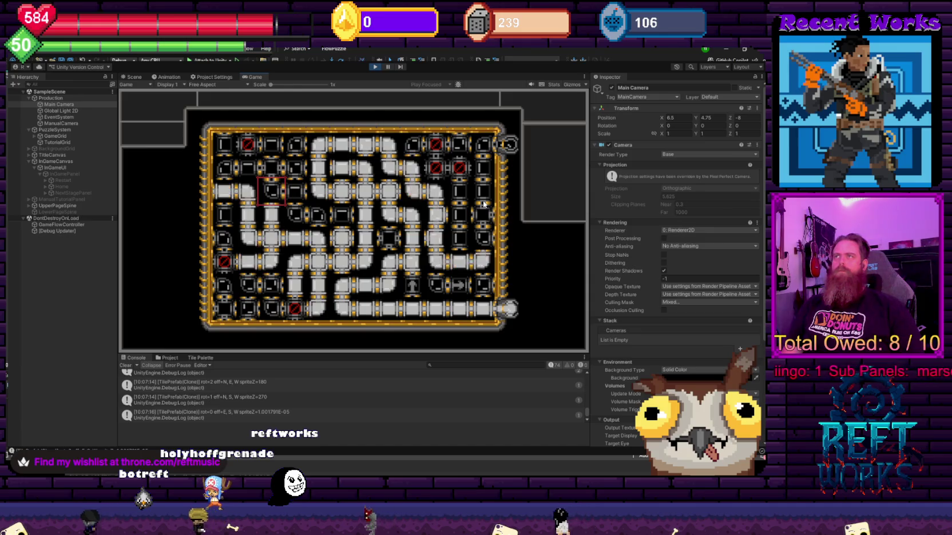
{"action": "key", "text": "space"}
{"action": "key", "text": "Down"}
{"action": "key", "text": "Down"}
{"action": "key", "text": "Right"}
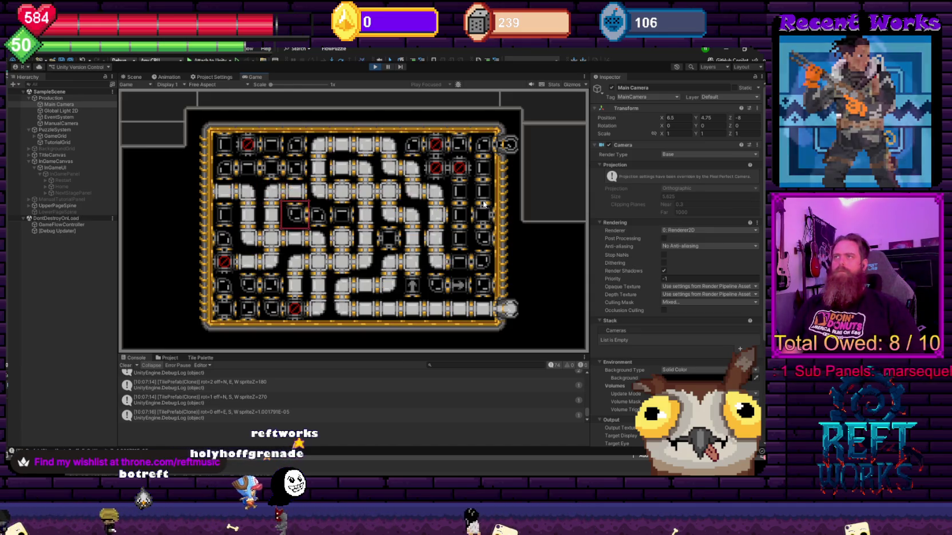
{"action": "key", "text": "Right"}
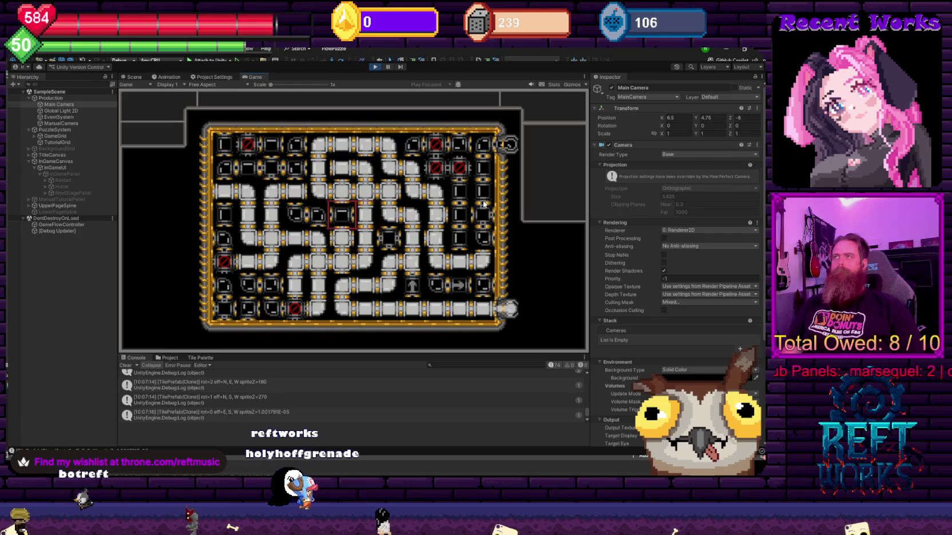
{"action": "key", "text": "space"}
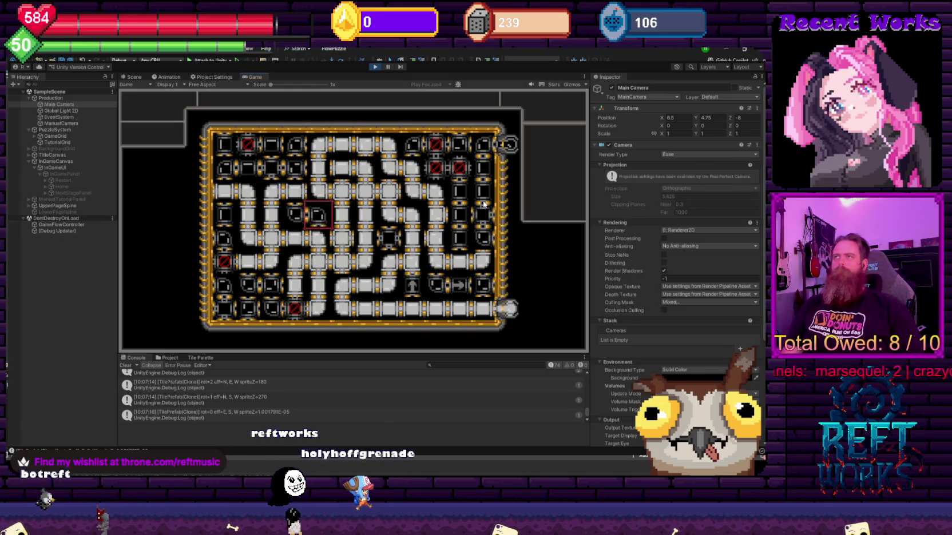
{"action": "key", "text": "Up"}
{"action": "key", "text": "Up"}
{"action": "key", "text": "Left"}
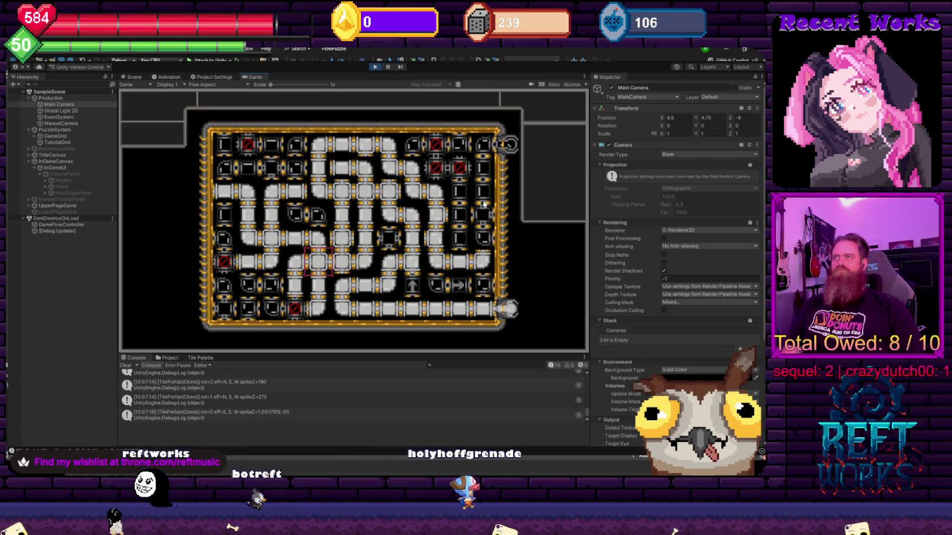
{"action": "key", "text": "Up"}
{"action": "key", "text": "Up"}
{"action": "key", "text": "Up"}
{"action": "key", "text": "Left"}
{"action": "key", "text": "space"}
{"action": "key", "text": "Left"}
{"action": "key", "text": "Left"}
{"action": "key", "text": "space"}
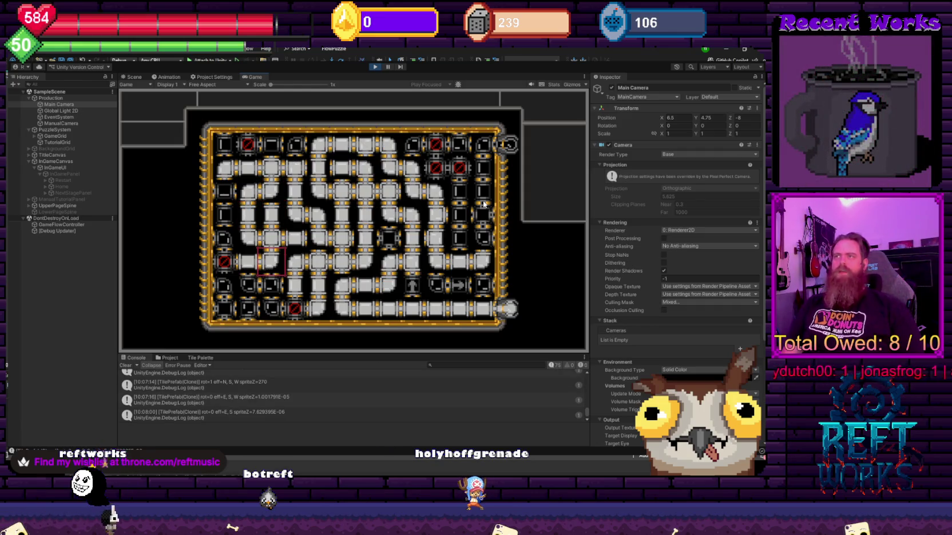
Rotate the remaining upper and right-side tiles until the pipe path is complete.
{"action": "key", "text": "Up"}
{"action": "key", "text": "Up"}
{"action": "key", "text": "space"}
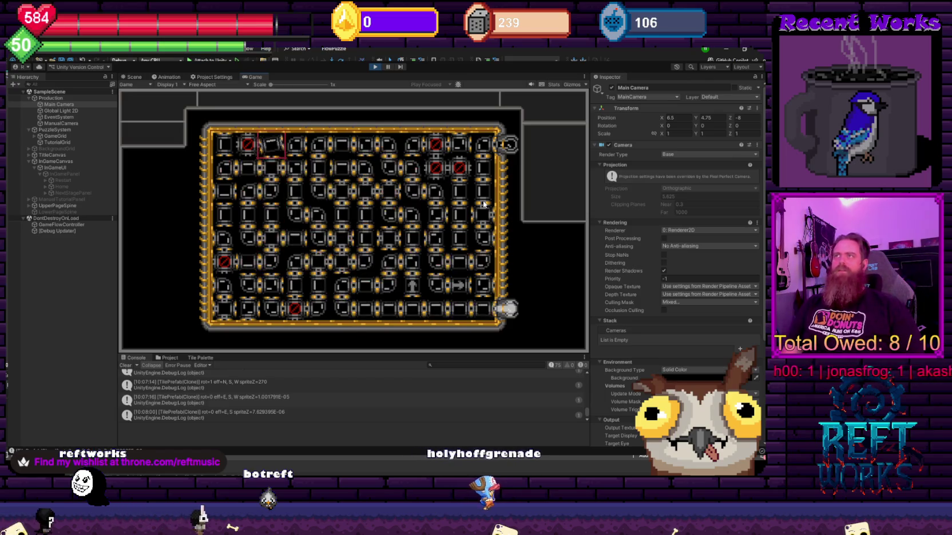
{"action": "key", "text": "Right"}
{"action": "key", "text": "Right"}
{"action": "key", "text": "Down"}
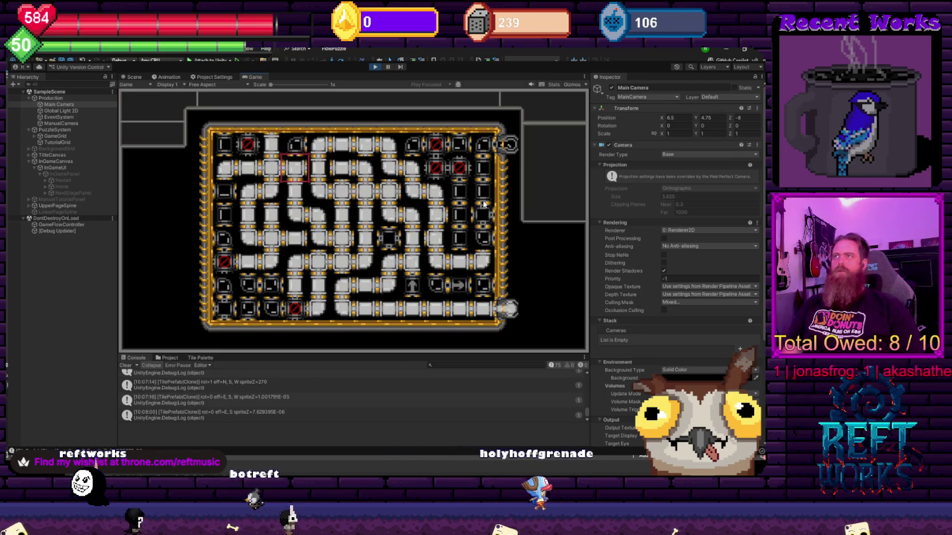
{"action": "key", "text": "space"}
{"action": "key", "text": "Right"}
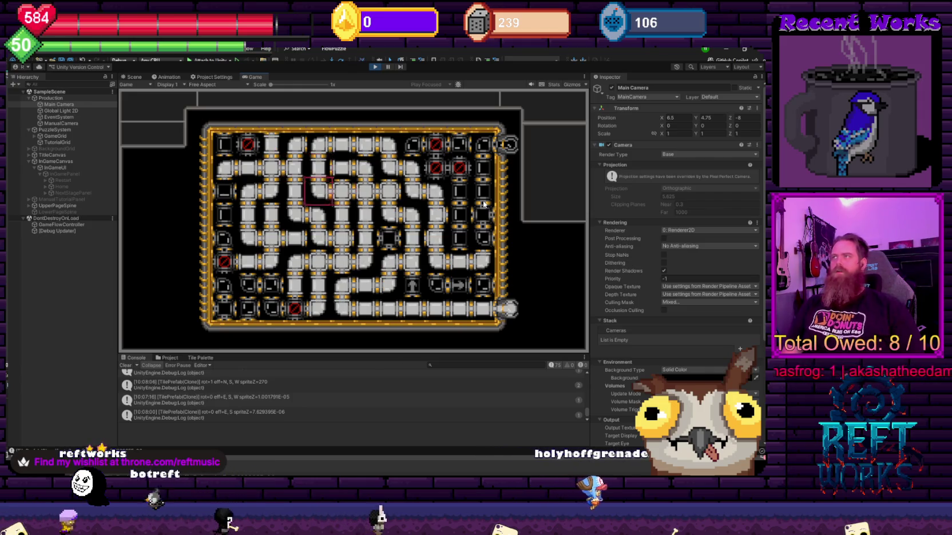
{"action": "key", "text": "space"}
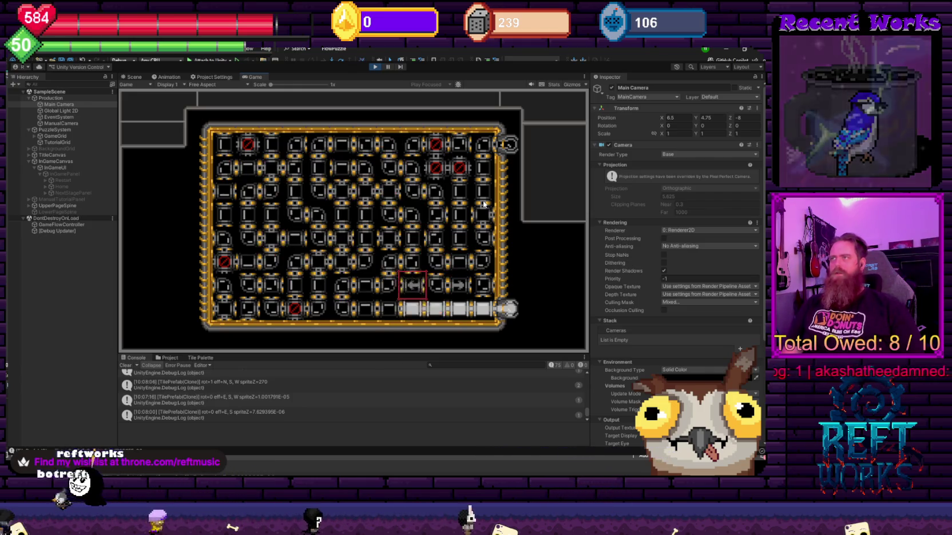
{"action": "key", "text": "Left"}
{"action": "key", "text": "Left"}
{"action": "key", "text": "Up"}
{"action": "key", "text": "Up"}
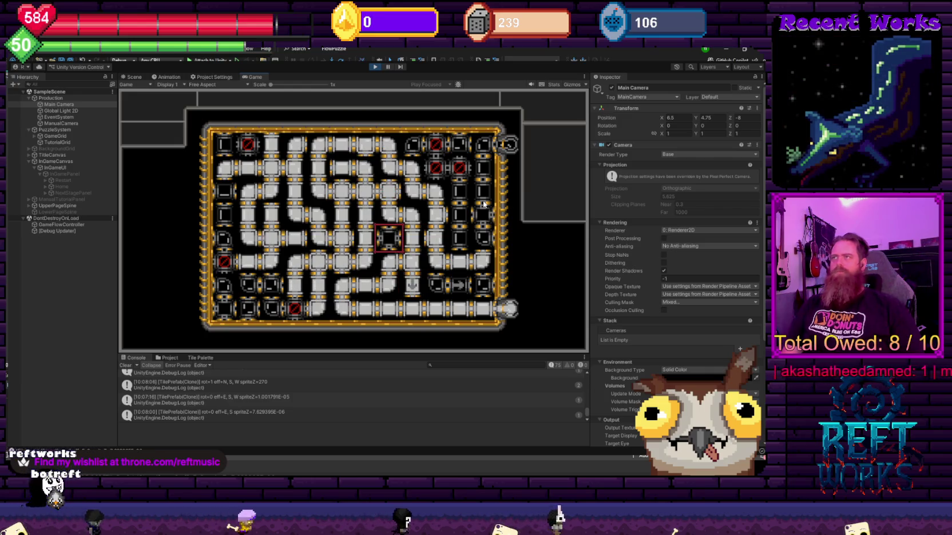
{"action": "key", "text": "space"}
{"action": "key", "text": "Up"}
{"action": "key", "text": "Up"}
{"action": "key", "text": "Up"}
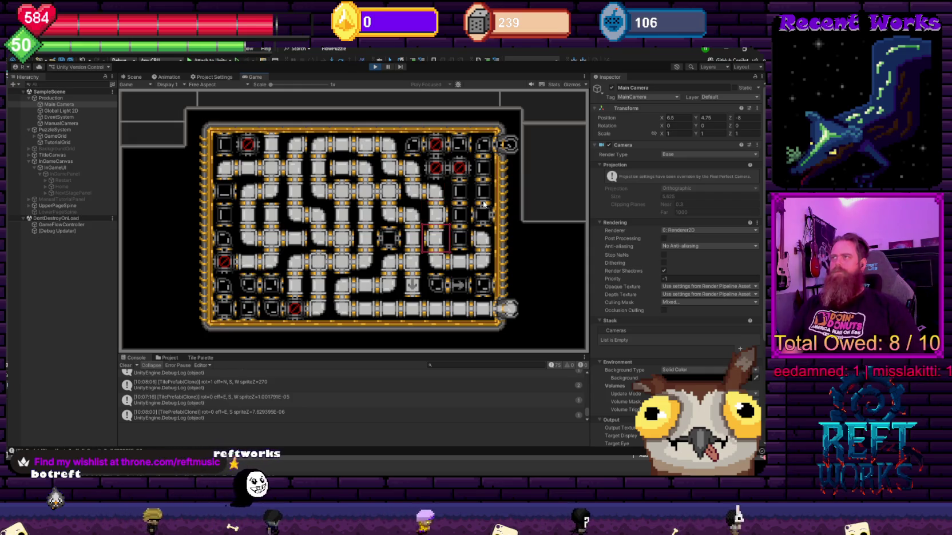
{"action": "key", "text": "space"}
{"action": "key", "text": "Right"}
{"action": "key", "text": "Right"}
{"action": "key", "text": "space"}
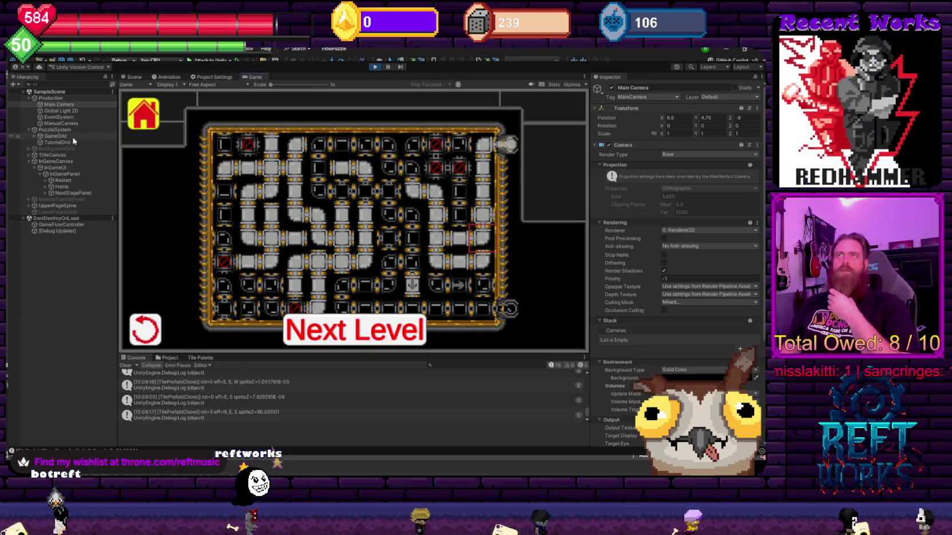
Select GameFlowController to view Puzzle Scorer: score 4250, 81 moves, total 12736.
{"action": "left_click", "coordinate": [63, 225]}
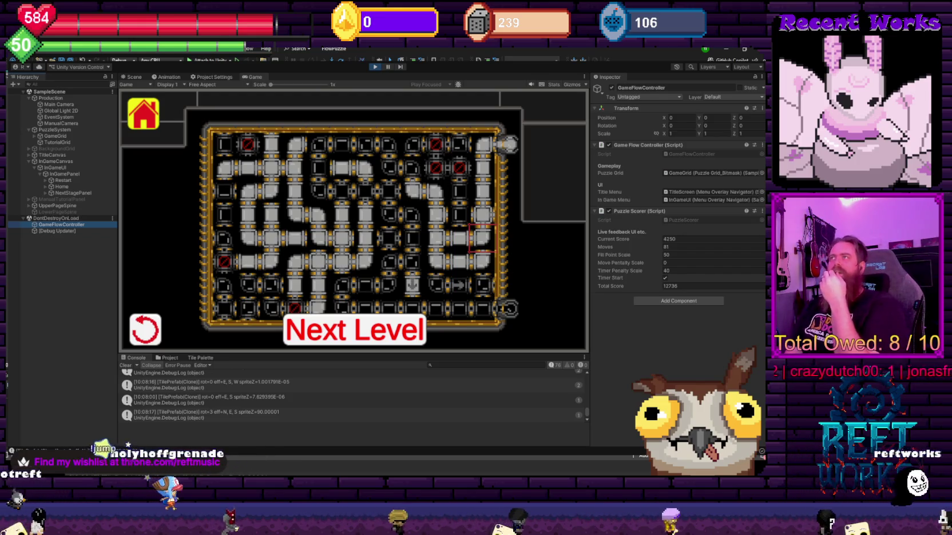
Exit Play mode with Ctrl+P and return to the PuzzleScorer code.
{"action": "key", "text": "ctrl+p"}
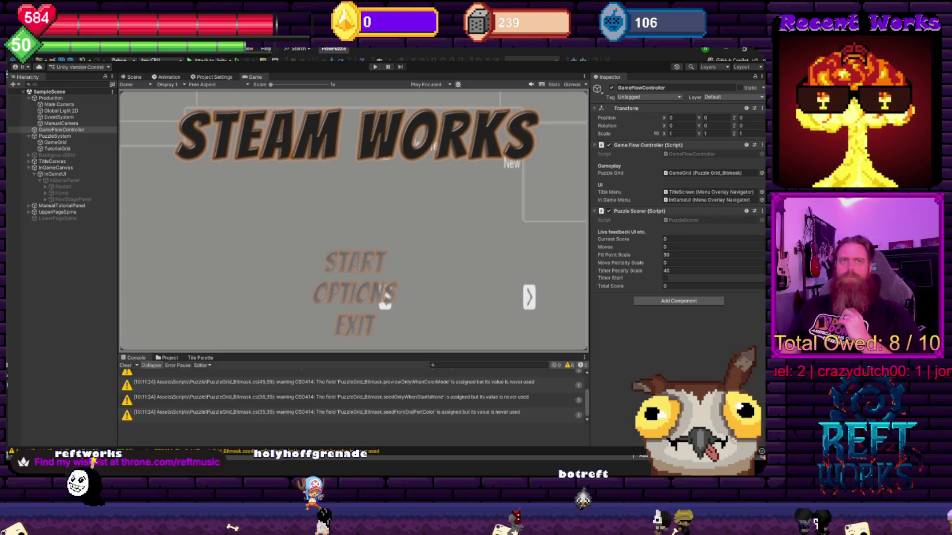
{"action": "key", "text": "alt+Tab"}
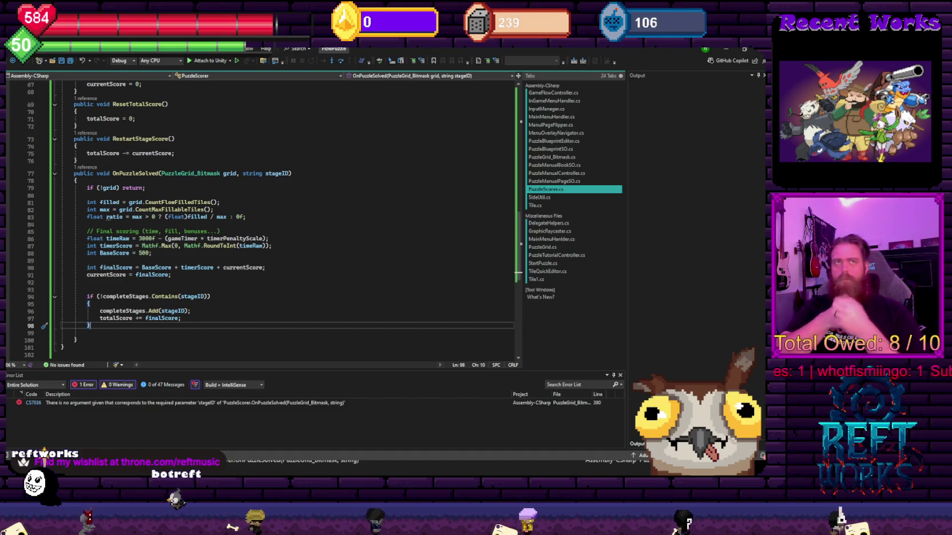
Change line 19's HashSet<string> completeStages to Dictionary<string, int> bestStageScores.
{"action": "scroll", "coordinate": [143, 253], "scroll_direction": "up", "scroll_amount": 15}
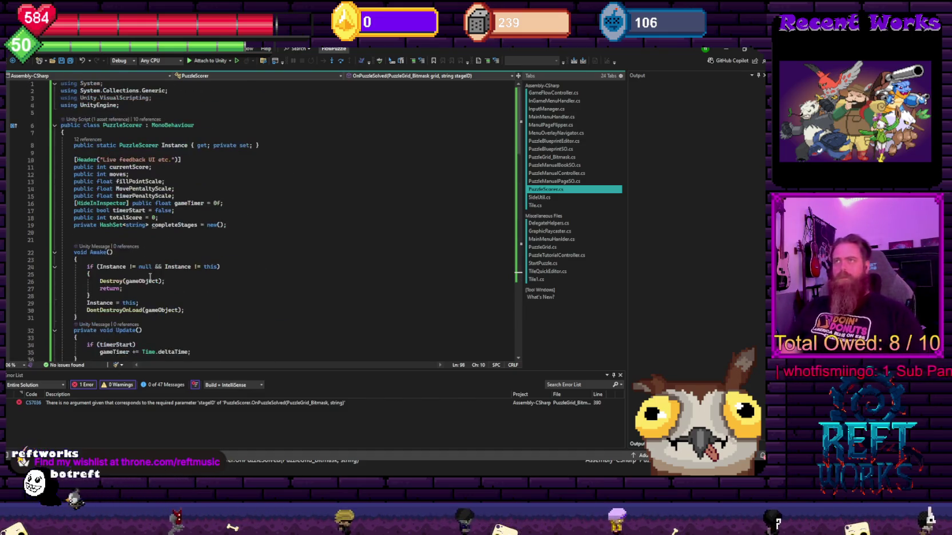
{"action": "left_click", "coordinate": [115, 226]}
{"action": "type", "text": "Dictionary"}
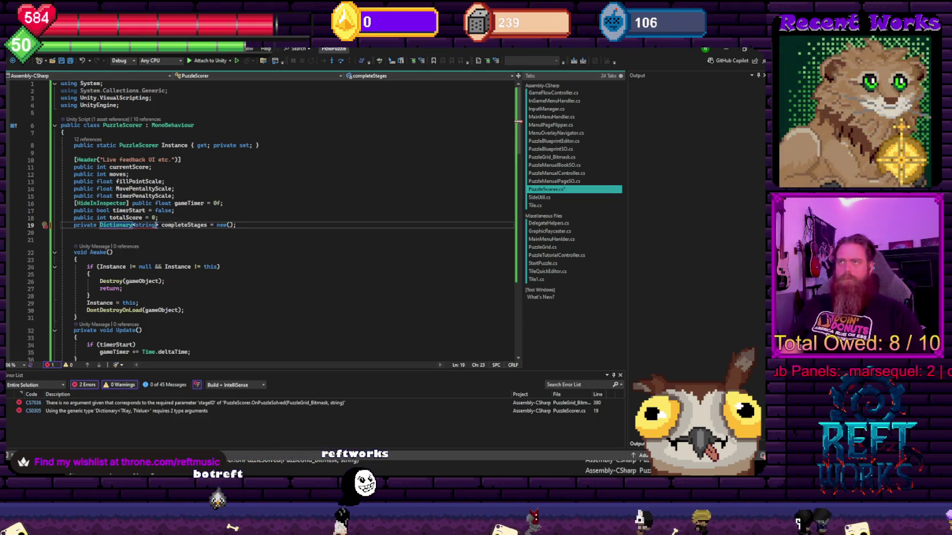
{"action": "type", "text": "int"}
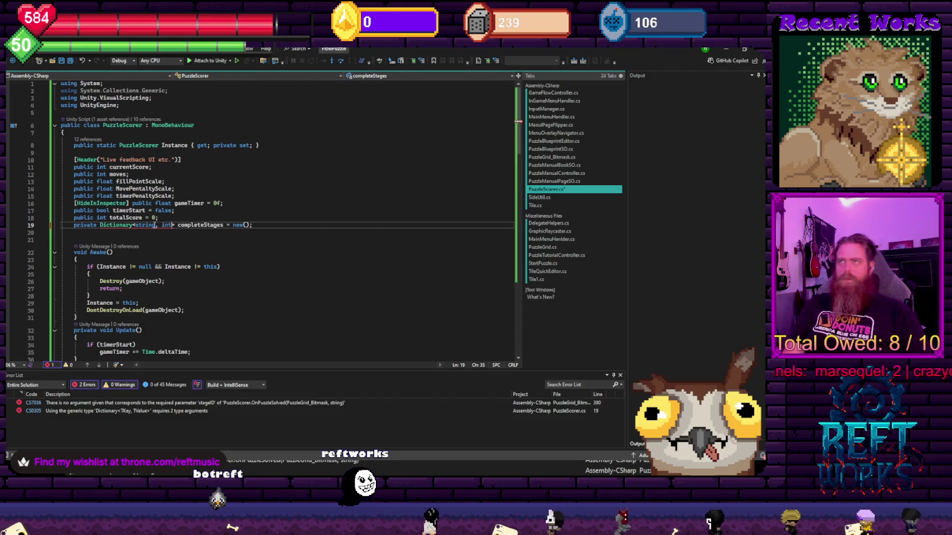
{"action": "double_click", "coordinate": [190, 227]}
{"action": "type", "text": "bestSta"}
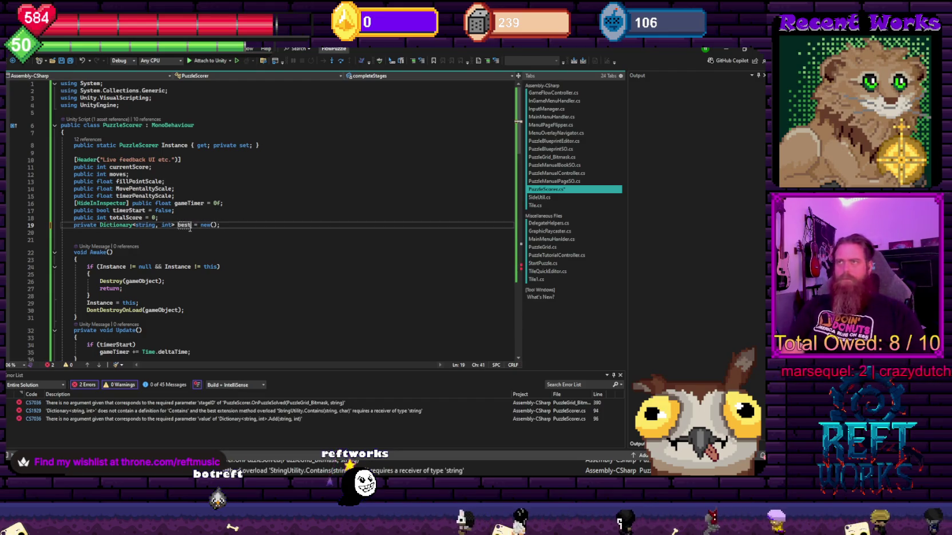
{"action": "type", "text": "geScores"}
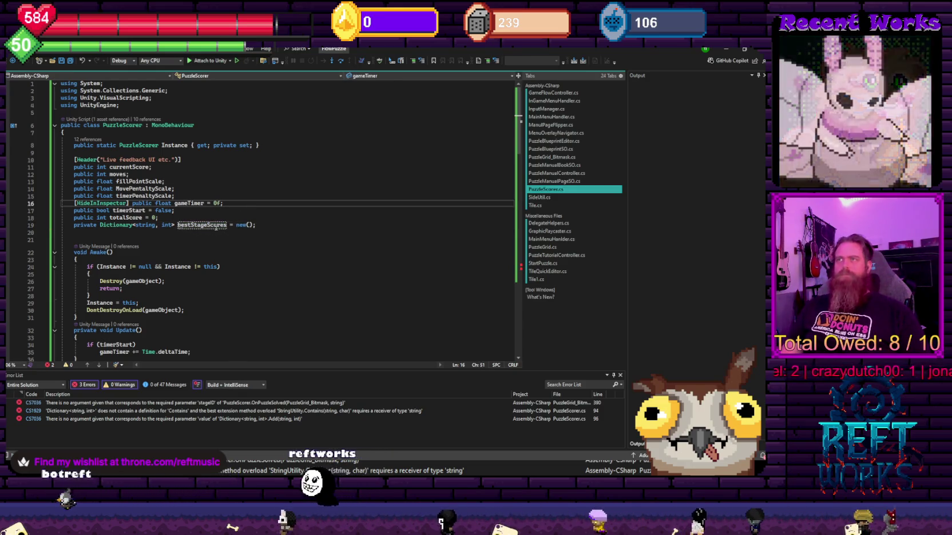
{"action": "scroll", "coordinate": [219, 307], "scroll_direction": "down", "scroll_amount": 15}
{"action": "scroll", "coordinate": [219, 307], "scroll_direction": "down", "scroll_amount": 6}
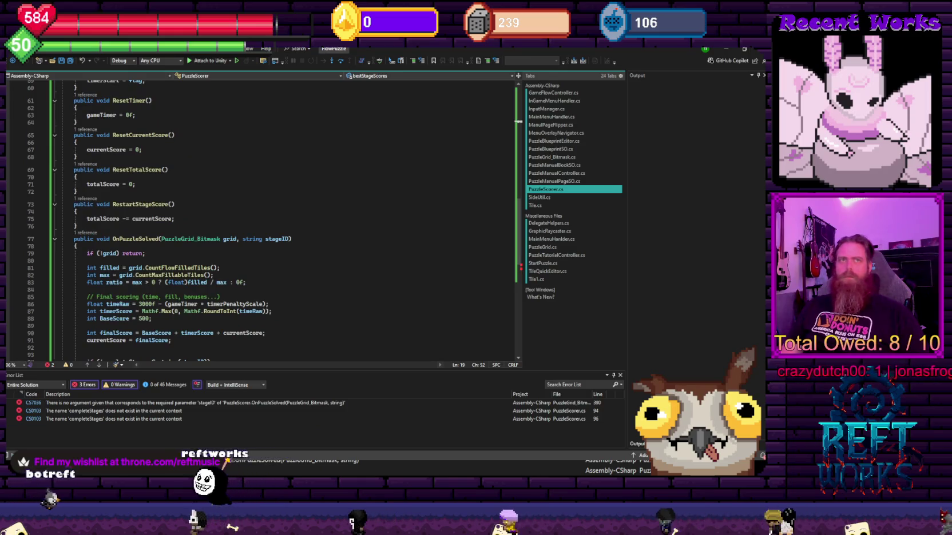
Look up previousBest with TryGetValue and add an if block comparing finalScore against it.
{"action": "scroll", "coordinate": [218, 286], "scroll_direction": "down", "scroll_amount": 3}
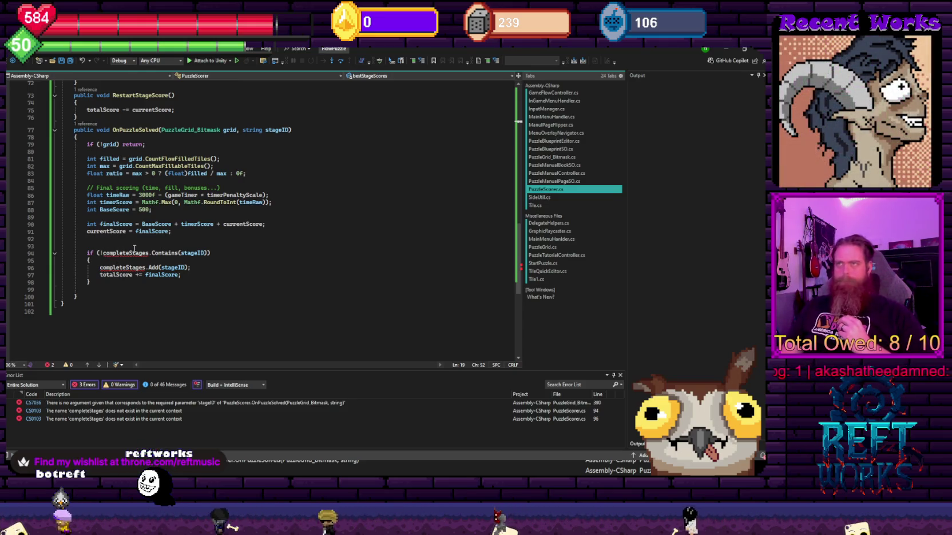
{"action": "left_click", "coordinate": [117, 240]}
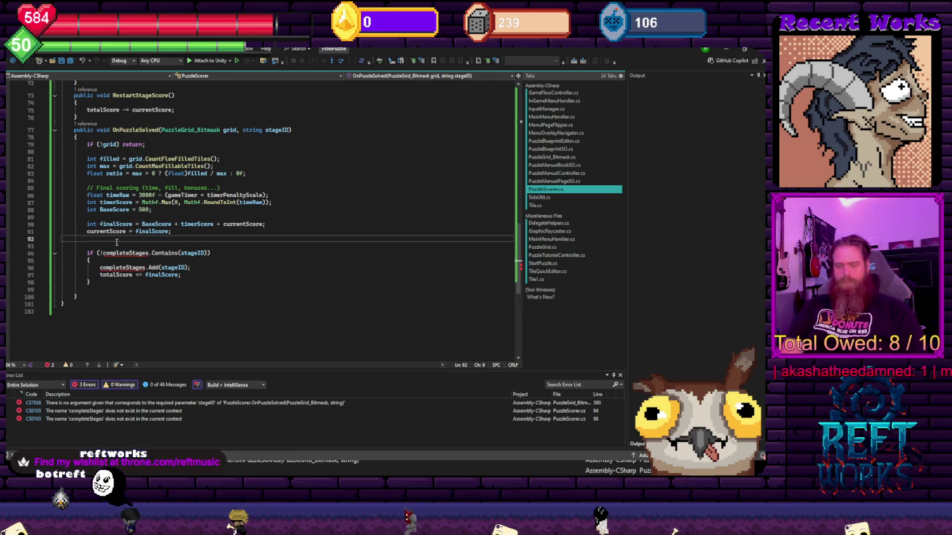
{"action": "key", "text": "Return"}
{"action": "type", "text": "previousBest = 0;"}
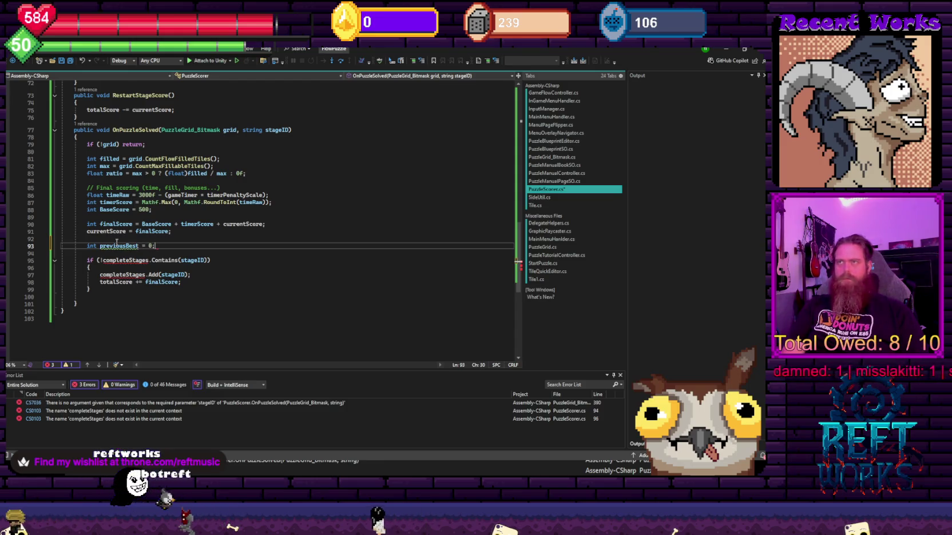
{"action": "key", "text": "Return"}
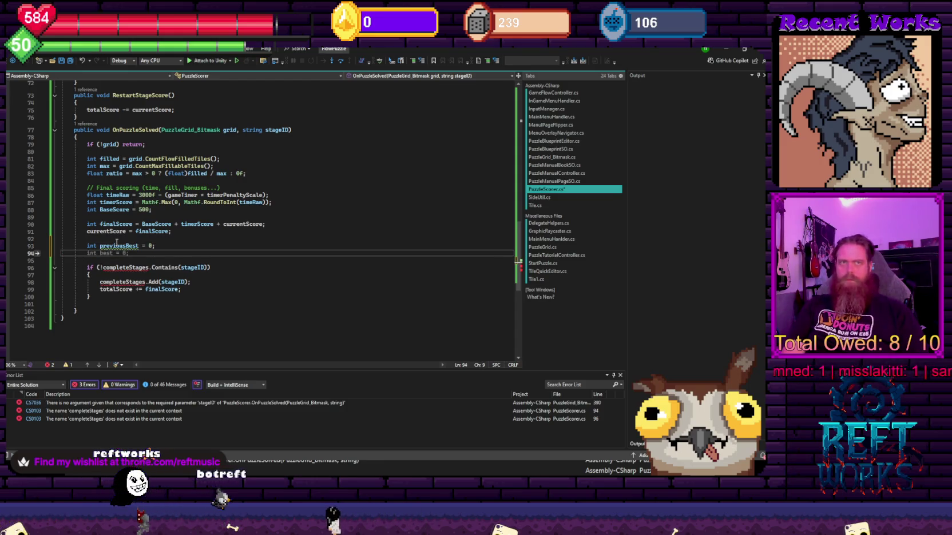
{"action": "type", "text": ".tra"}
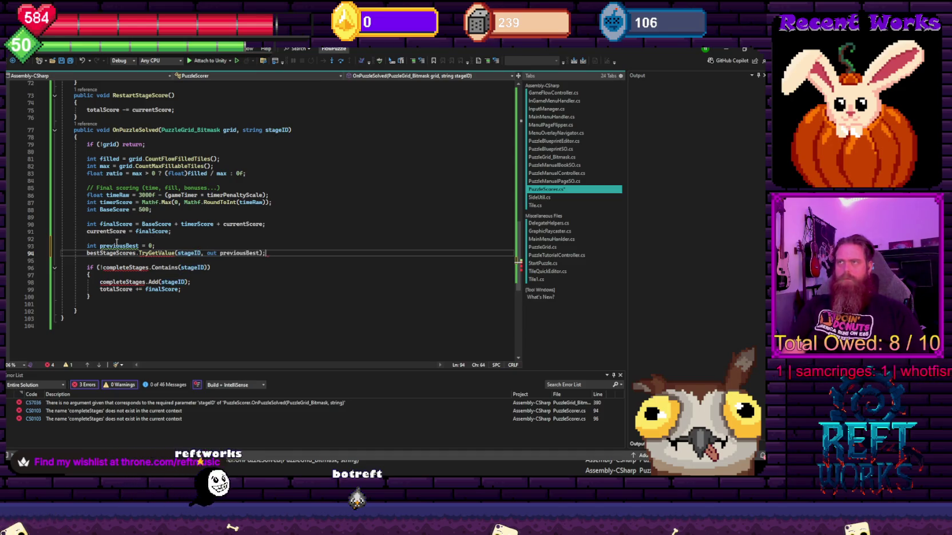
{"action": "key", "text": "Return"}
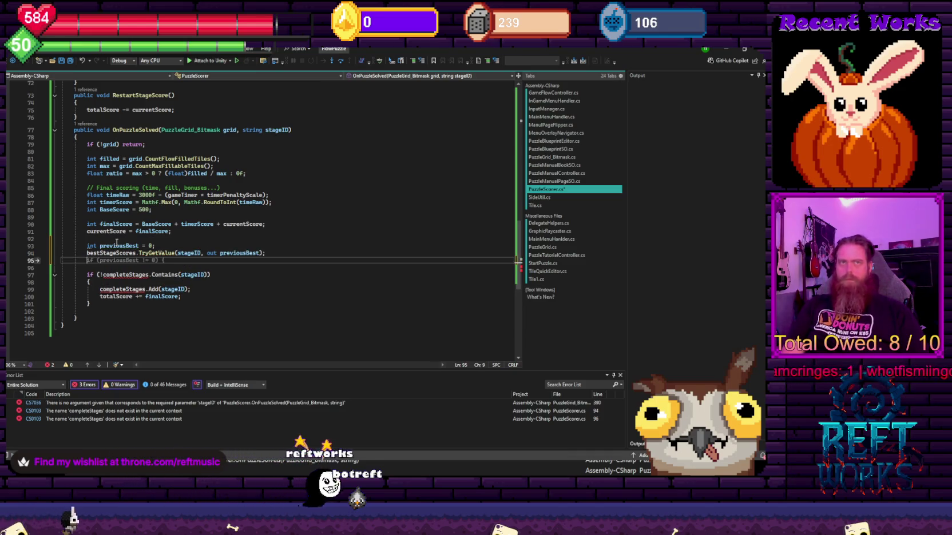
{"action": "key", "text": "Return"}
{"action": "type", "text": "if (finalScore > previousBest"}
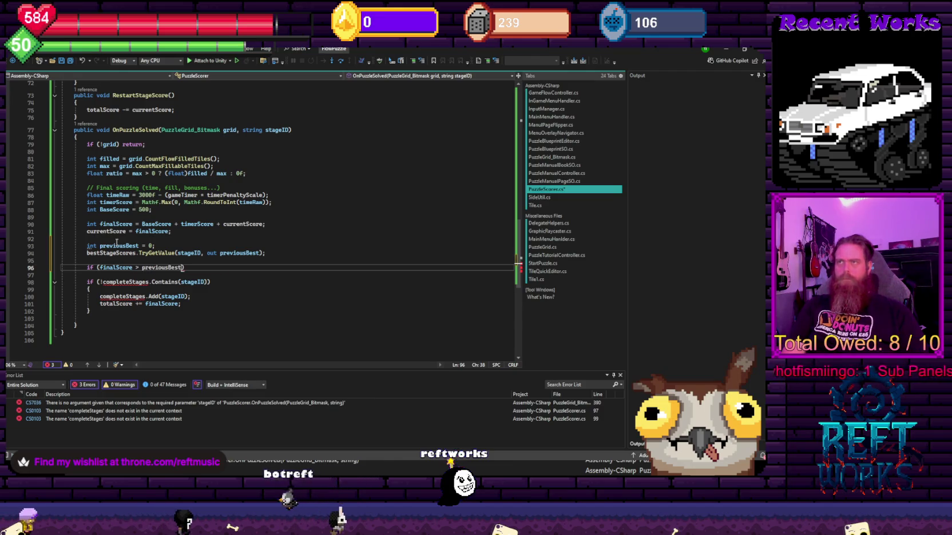
{"action": "key", "text": "Return"}
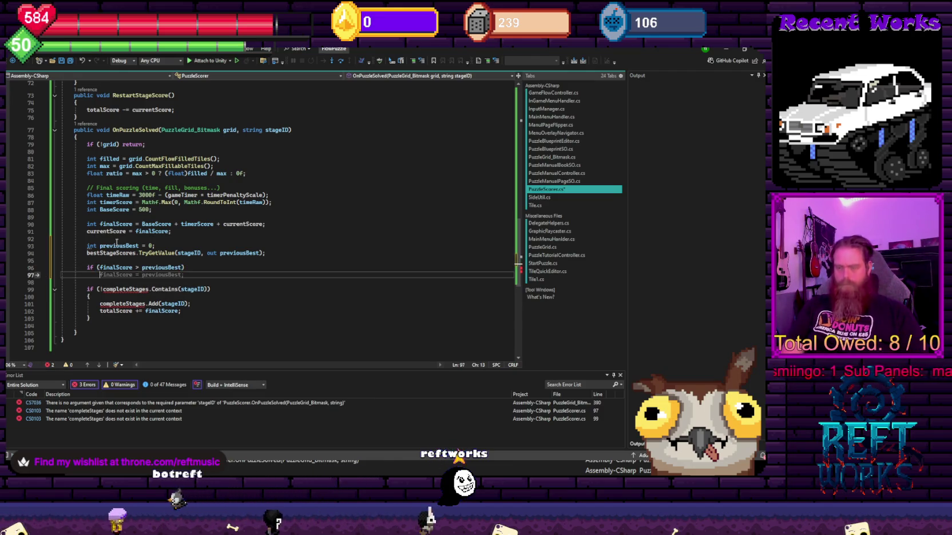
{"action": "type", "text": "{"}
{"action": "key", "text": "Return"}
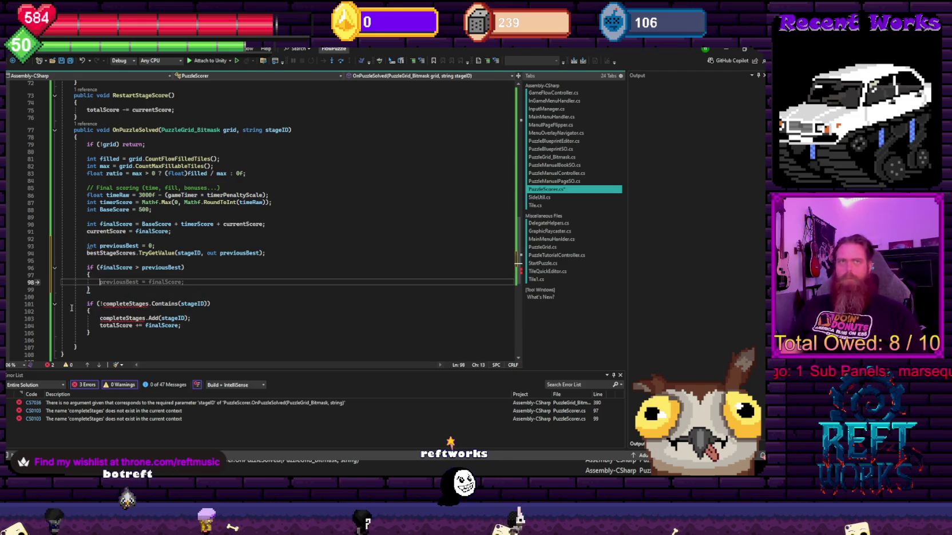
Replace the old completeStages block with delta = finalScore - previousBest and bestStageScores[stageID] = finalScore.
{"action": "left_click_drag", "start_coordinate": [105, 334], "coordinate": [87, 303]}
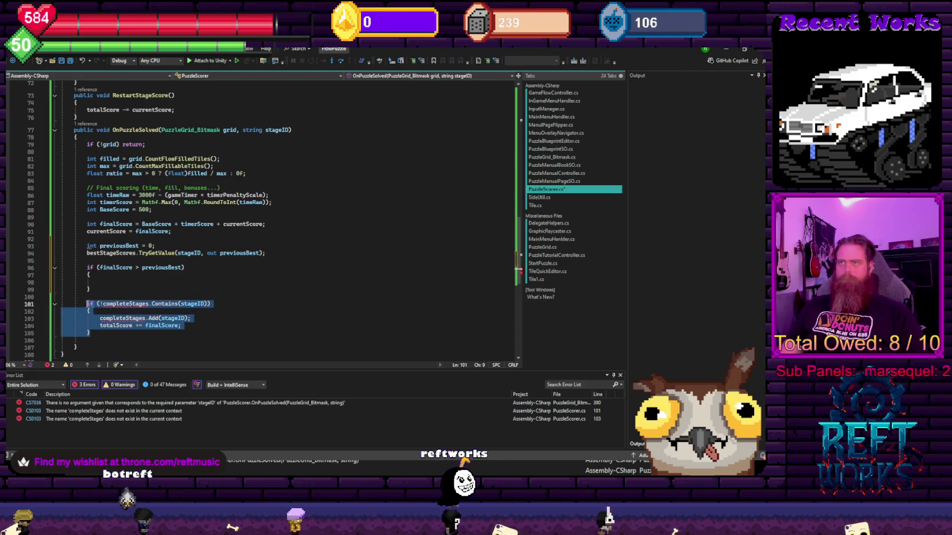
{"action": "key", "text": "ctrl+x"}
{"action": "left_click", "coordinate": [115, 279]}
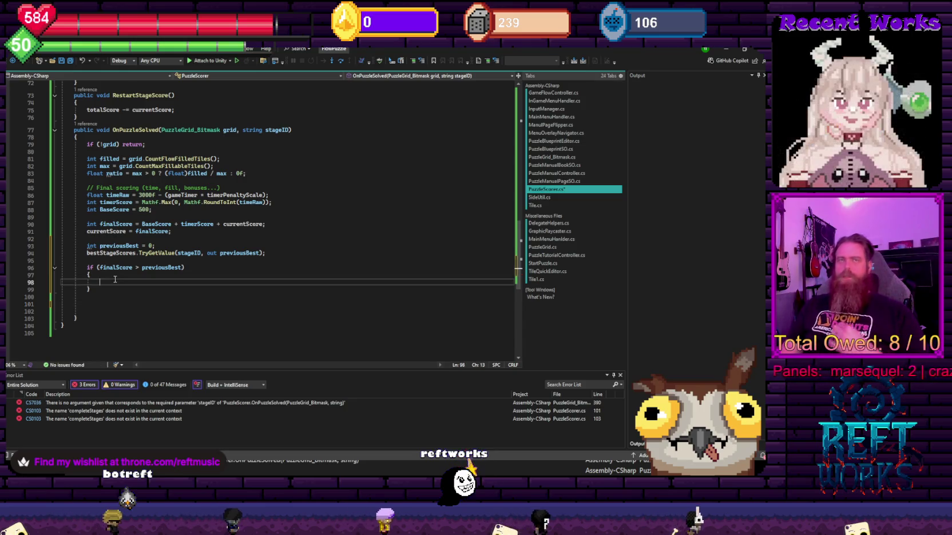
{"action": "type", "text": "int se"}
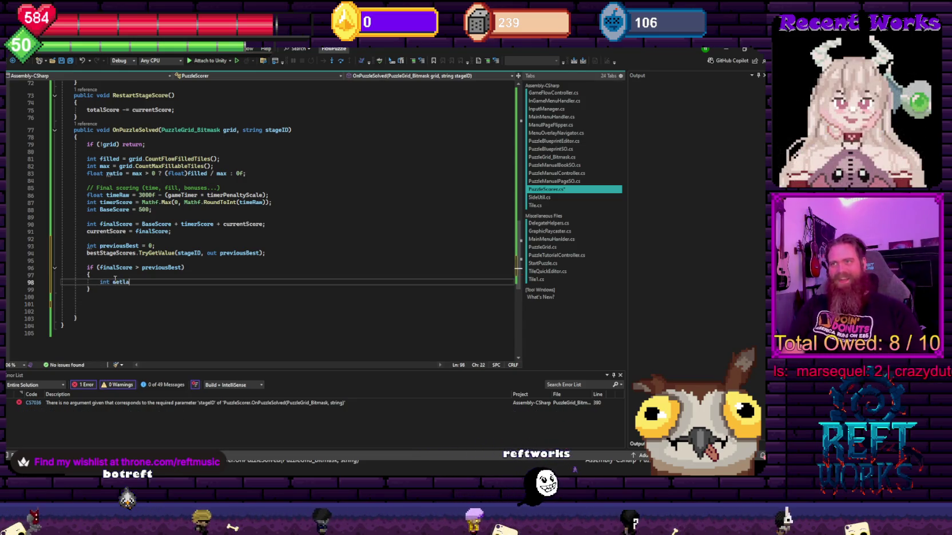
{"action": "type", "text": "l"}
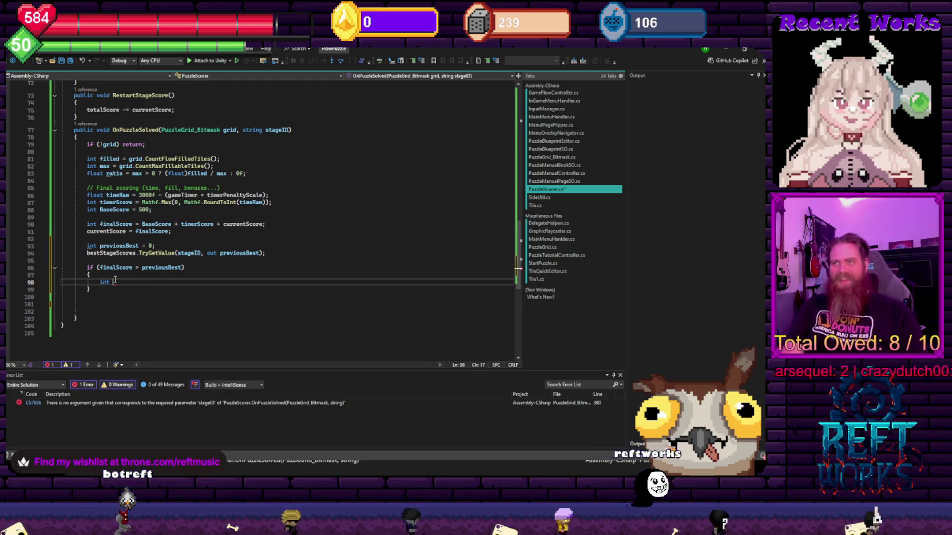
{"action": "type", "text": "ta = finalScore -"}
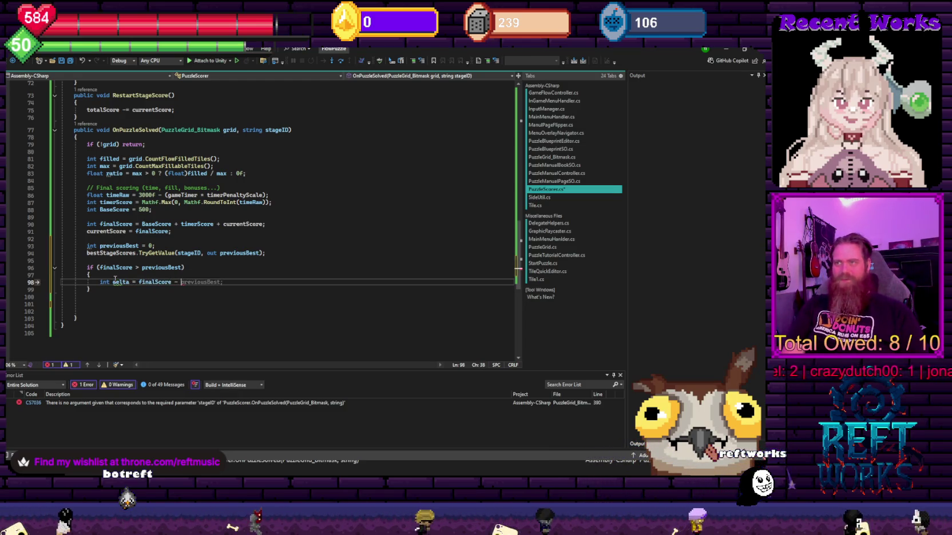
{"action": "key", "text": "Tab"}
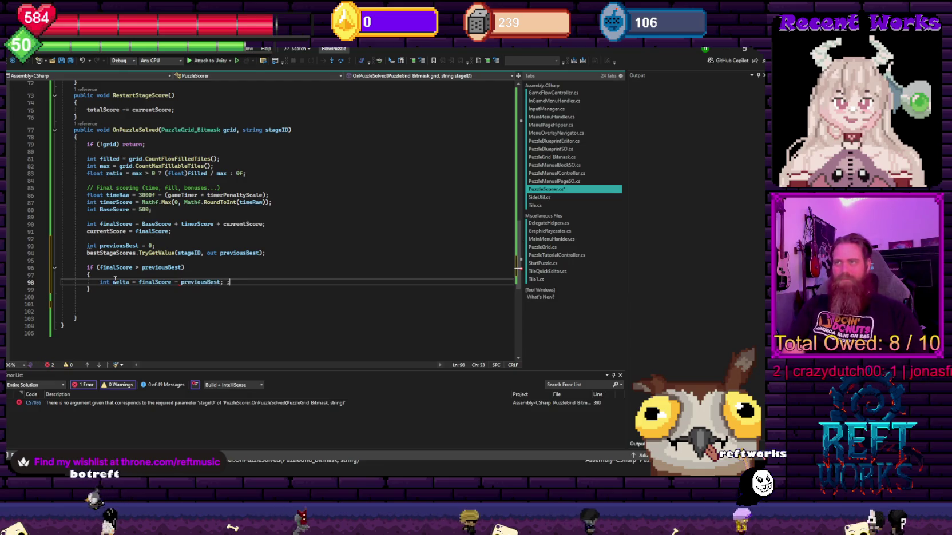
{"action": "key", "text": "Return"}
{"action": "type", "text": "best"}
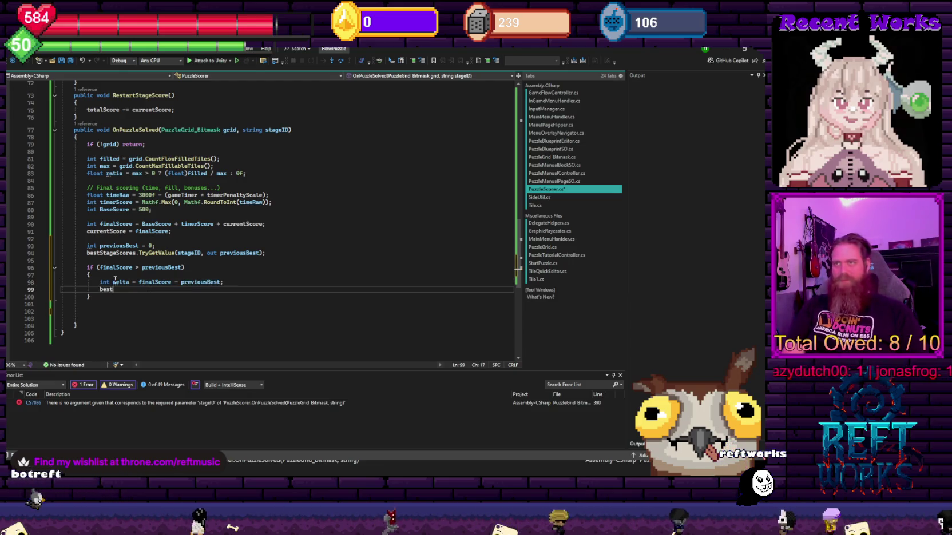
{"action": "type", "text": "StageScores"}
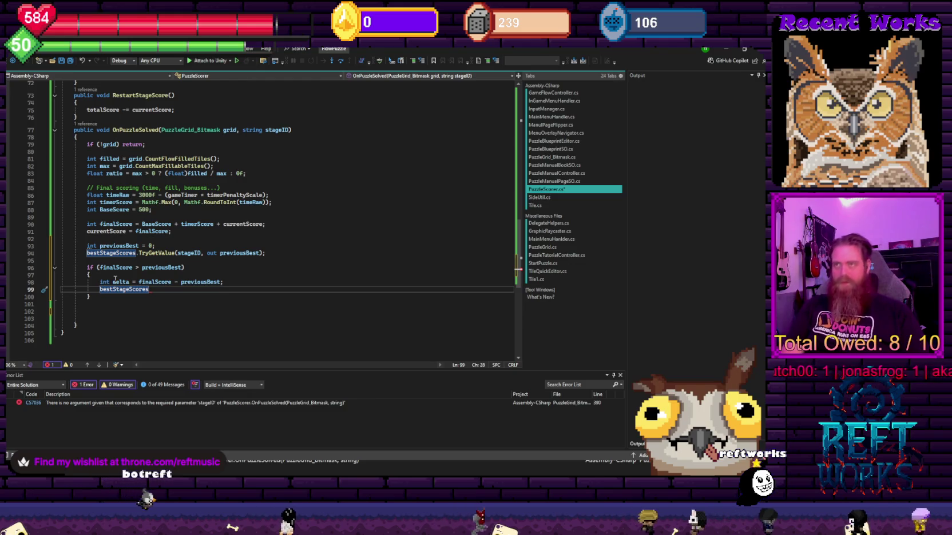
{"action": "type", "text": "[stageID]"}
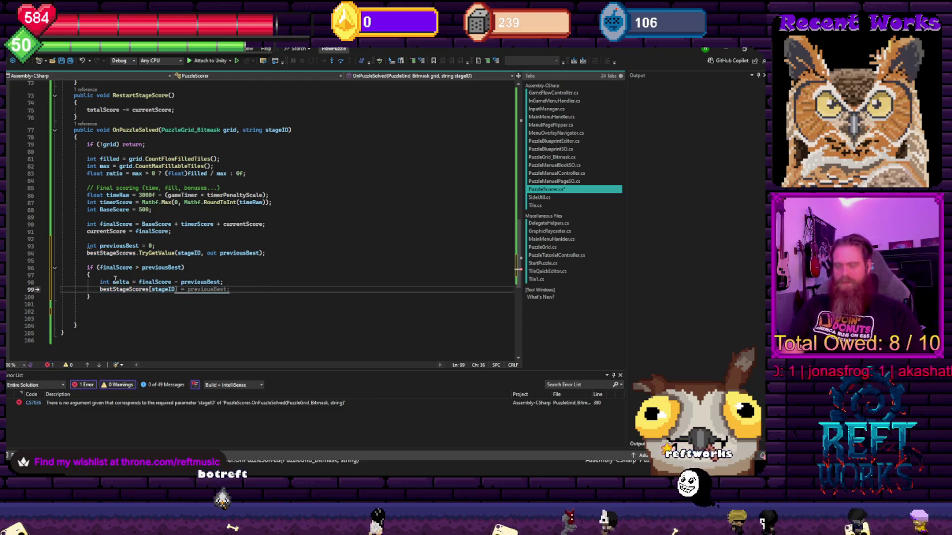
{"action": "type", "text": " = fin"}
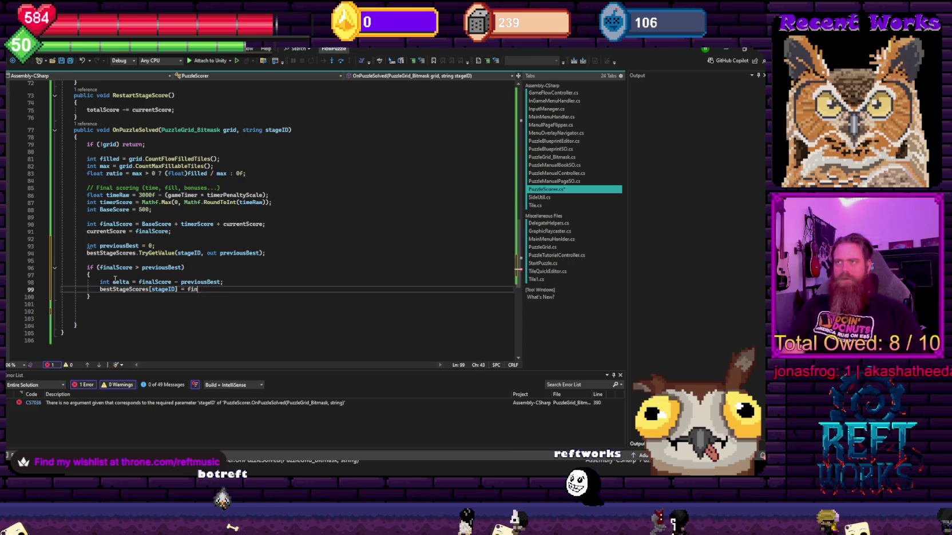
{"action": "type", "text": "alScore;"}
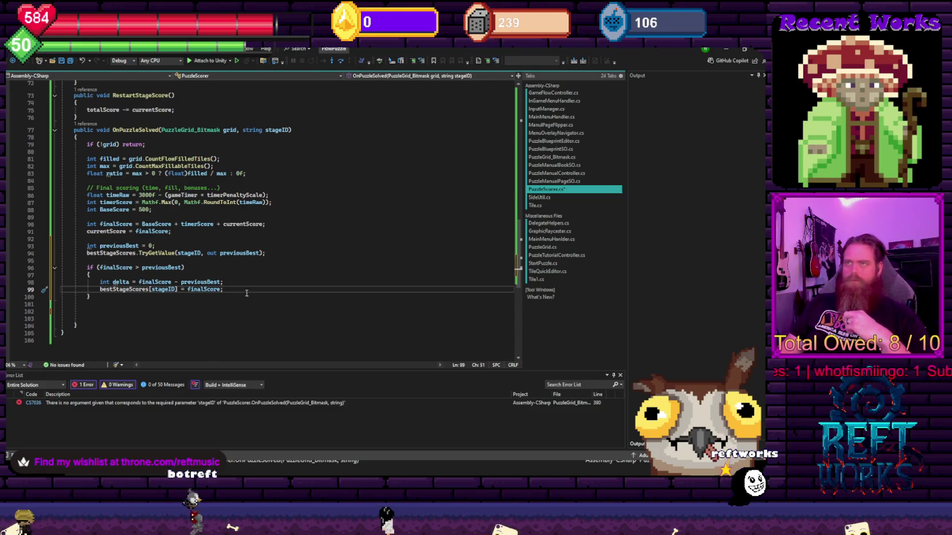
{"action": "key", "text": "Return"}
{"action": "type", "text": "tota"}
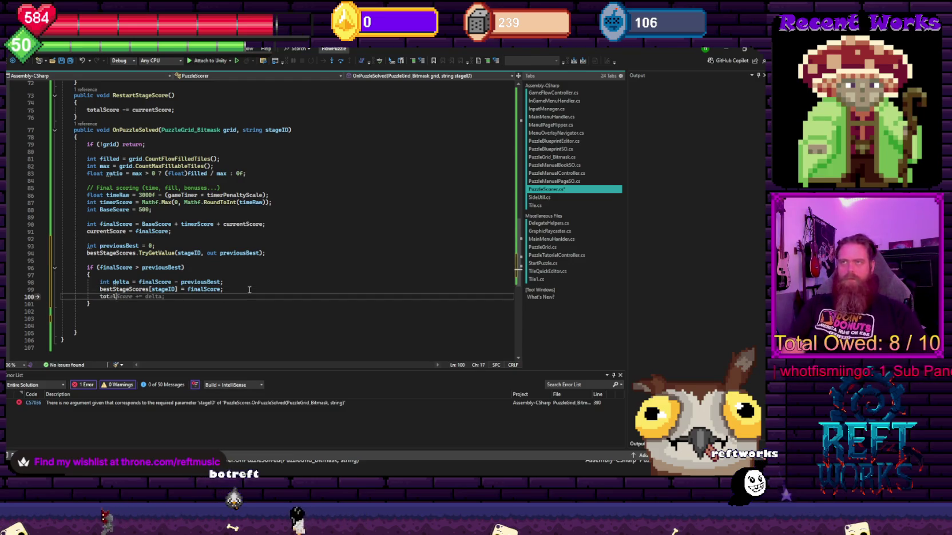
{"action": "type", "text": "lScore += delta;"}
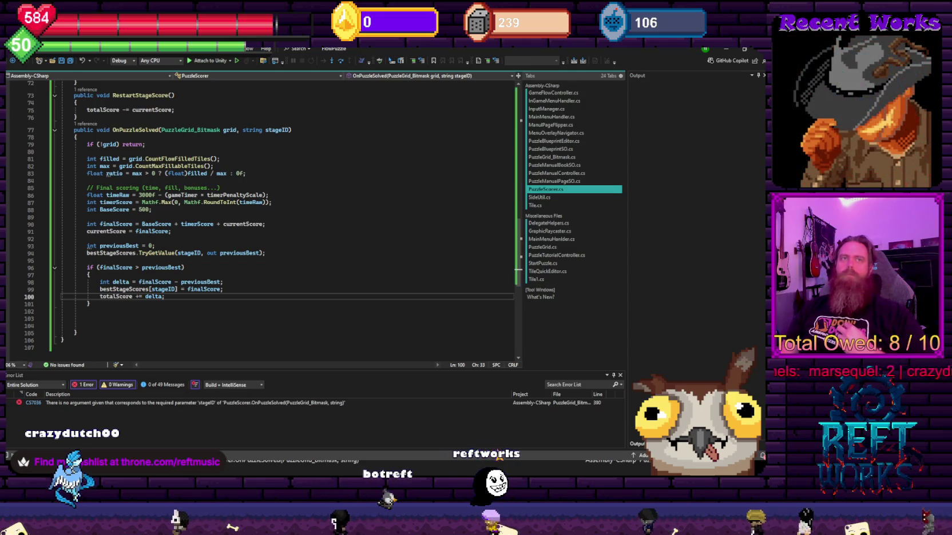
Delete the RestartStageScore method from PuzzleScorer.
{"action": "scroll", "coordinate": [286, 217], "scroll_direction": "up", "scroll_amount": 3}
{"action": "left_click_drag", "start_coordinate": [78, 182], "coordinate": [90, 151]}
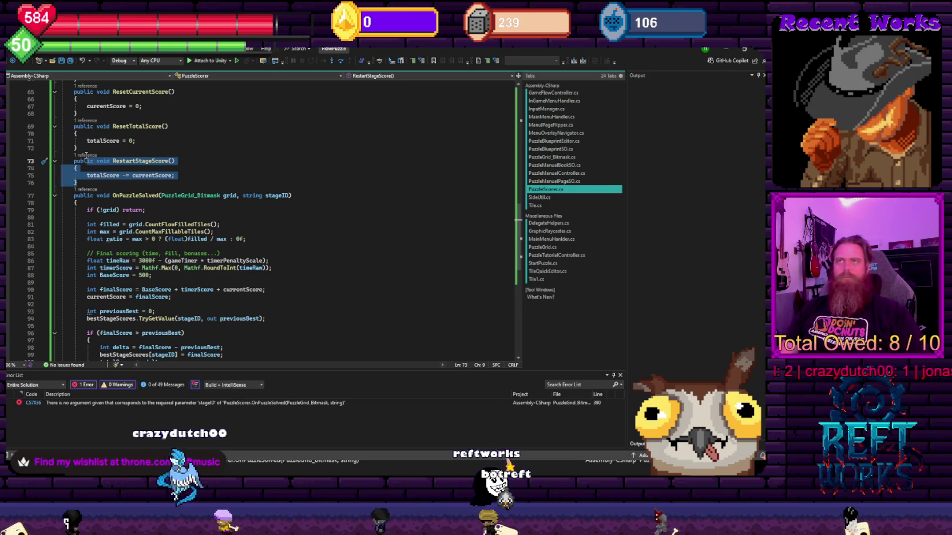
{"action": "key", "text": "Delete"}
{"action": "left_click", "coordinate": [286, 205]}
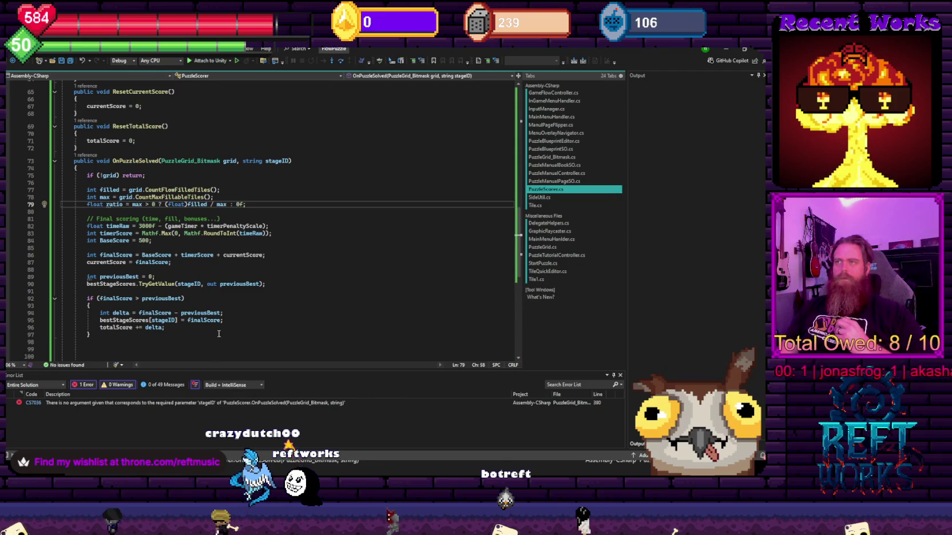
Fix PuzzleGrid_Bitmask's call to OnPuzzleSolved(this, _runSeed.ToString()) and return to Unity.
{"action": "double_click", "coordinate": [135, 405]}
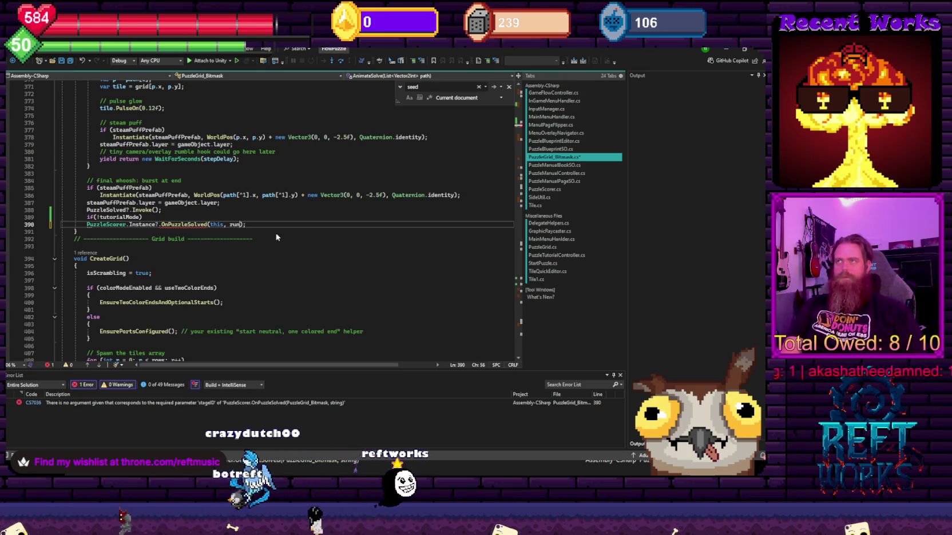
{"action": "left_click", "coordinate": [248, 173]}
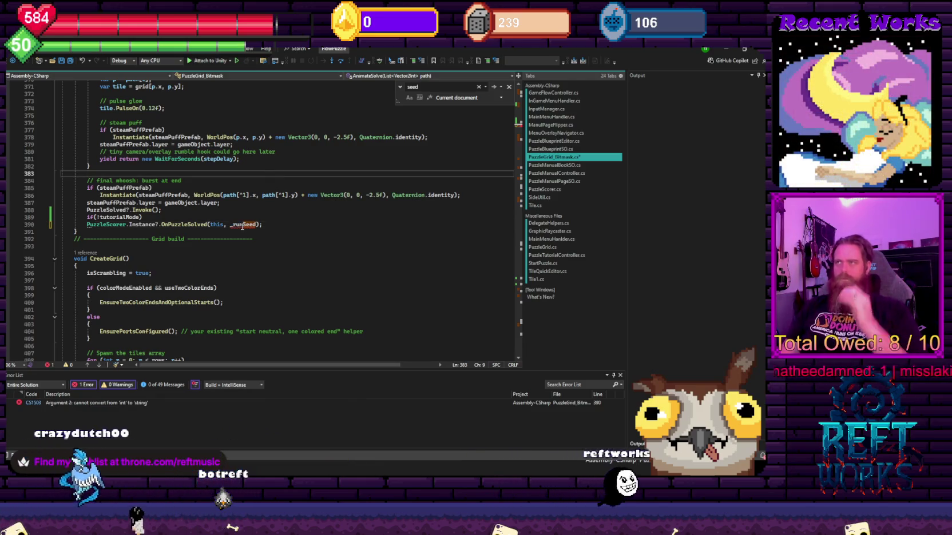
{"action": "left_click", "coordinate": [255, 224]}
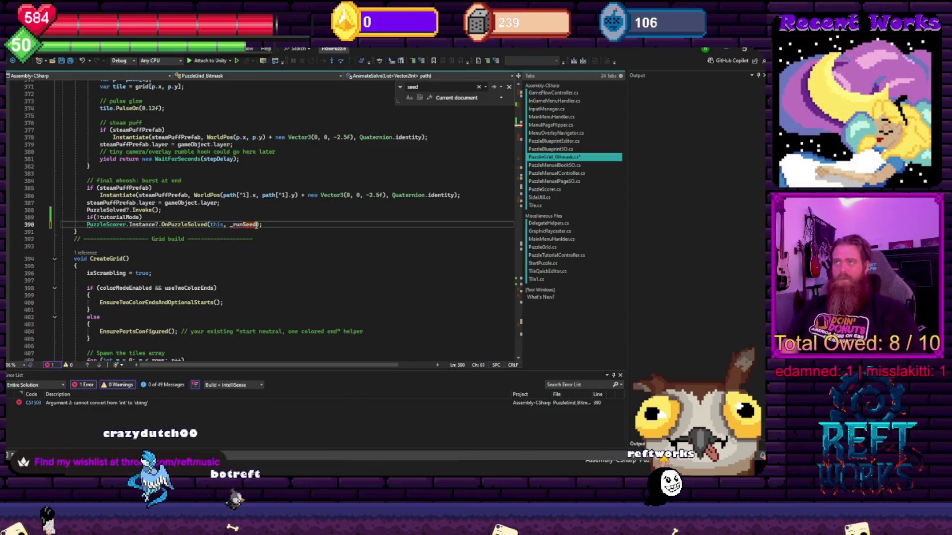
{"action": "type", "text": ".ToString()"}
{"action": "left_click", "coordinate": [298, 173]}
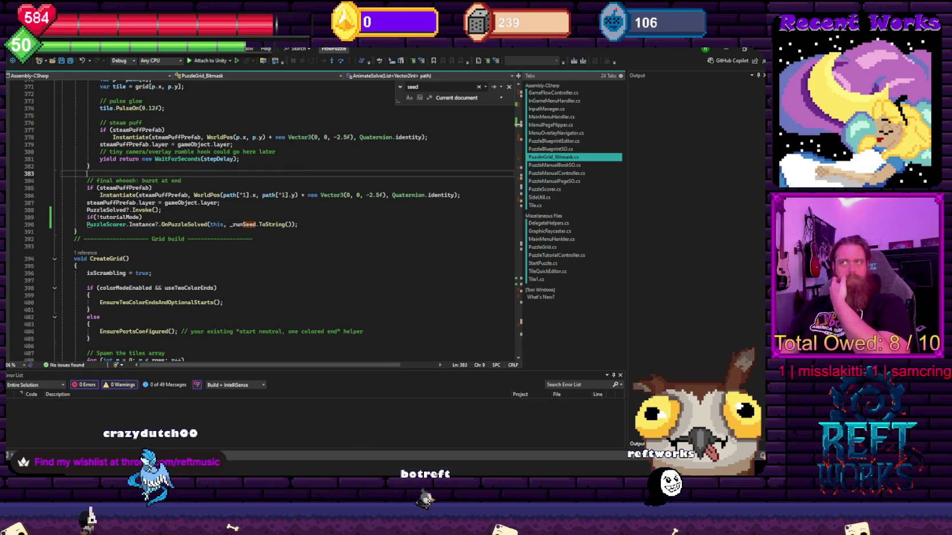
{"action": "key", "text": "alt+Tab"}
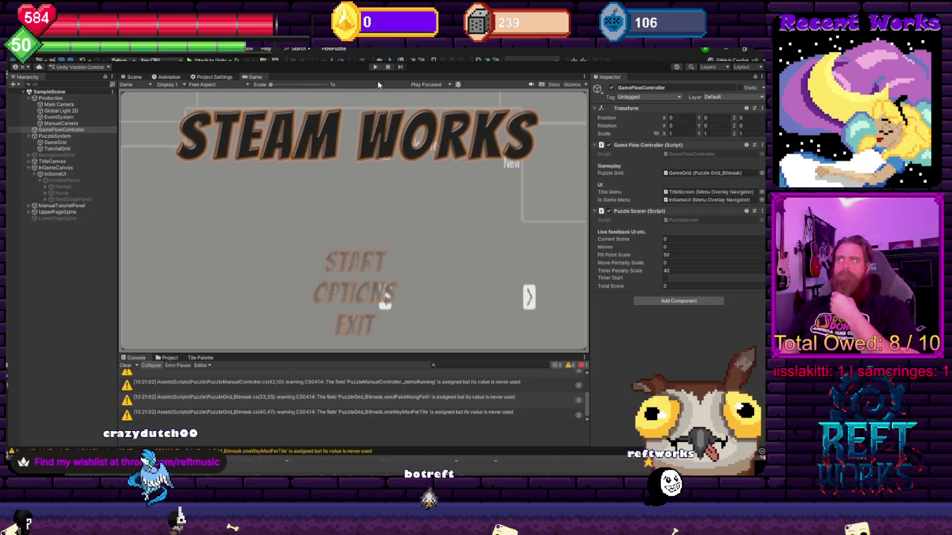
Try Play mode and inspect the top CS1061 compile error in the Console.
{"action": "left_click", "coordinate": [375, 66]}
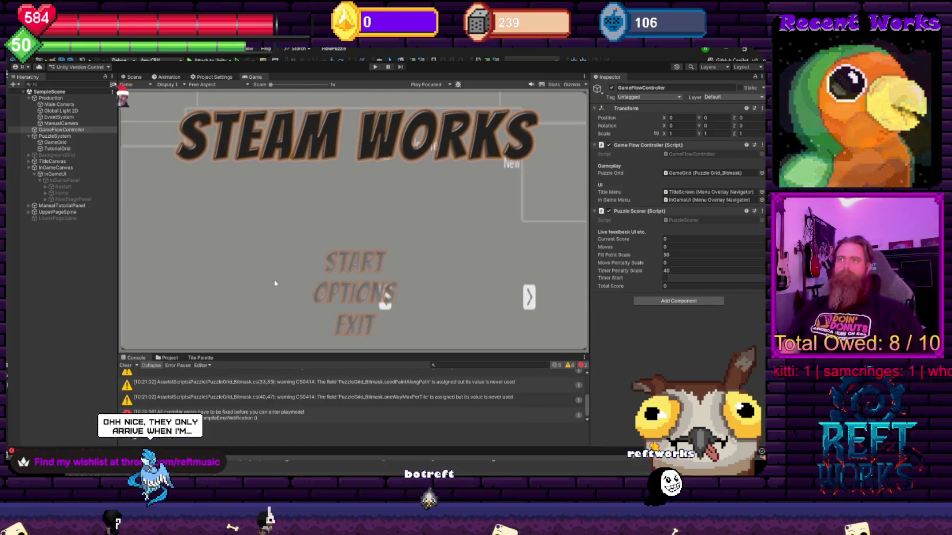
{"action": "left_click", "coordinate": [197, 412]}
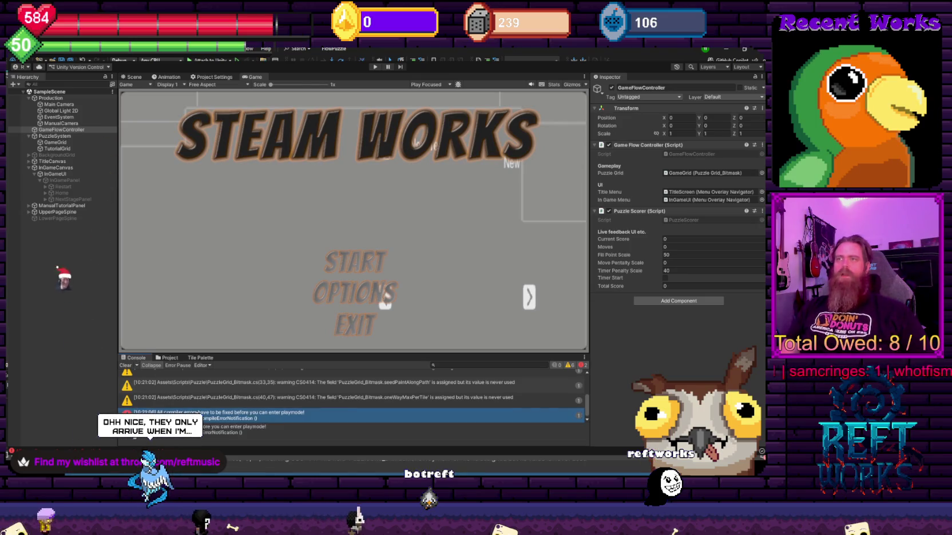
{"action": "scroll", "coordinate": [355, 394], "scroll_direction": "up", "scroll_amount": 5}
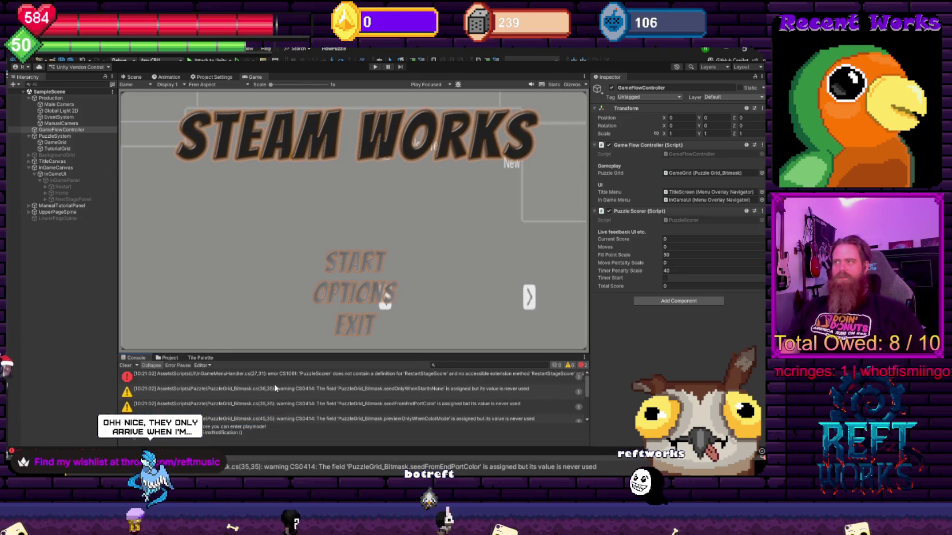
{"action": "left_click", "coordinate": [252, 375]}
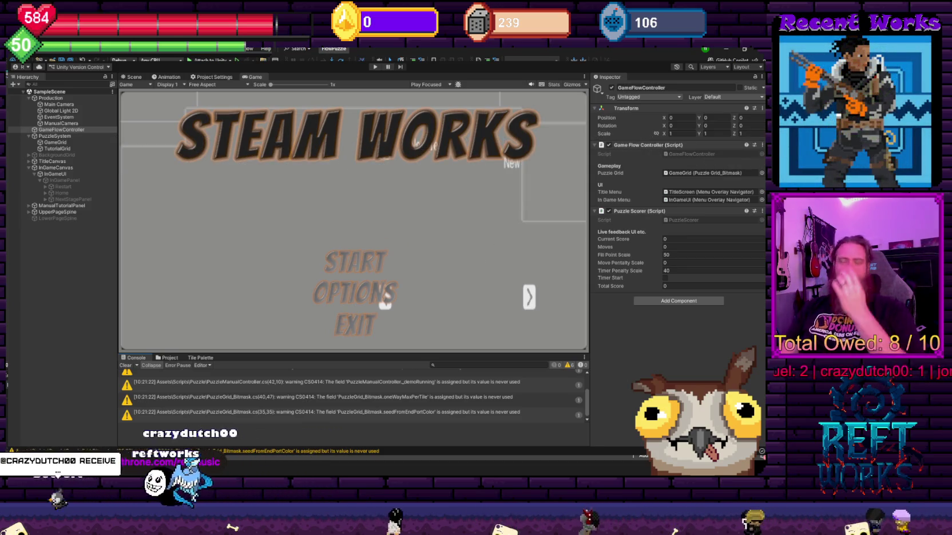
Enter Play mode and choose START from the title menu.
{"action": "left_click", "coordinate": [375, 67]}
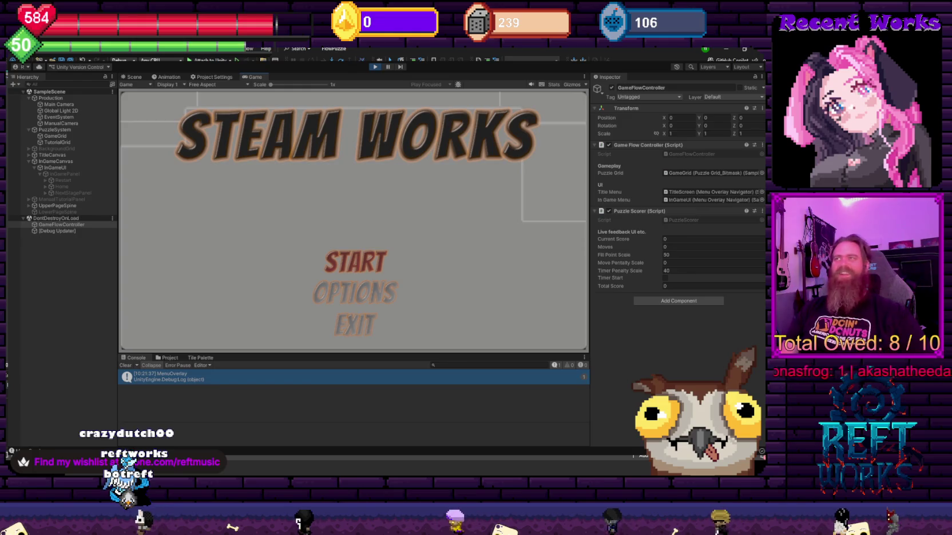
{"action": "key", "text": "Down"}
{"action": "key", "text": "Return"}
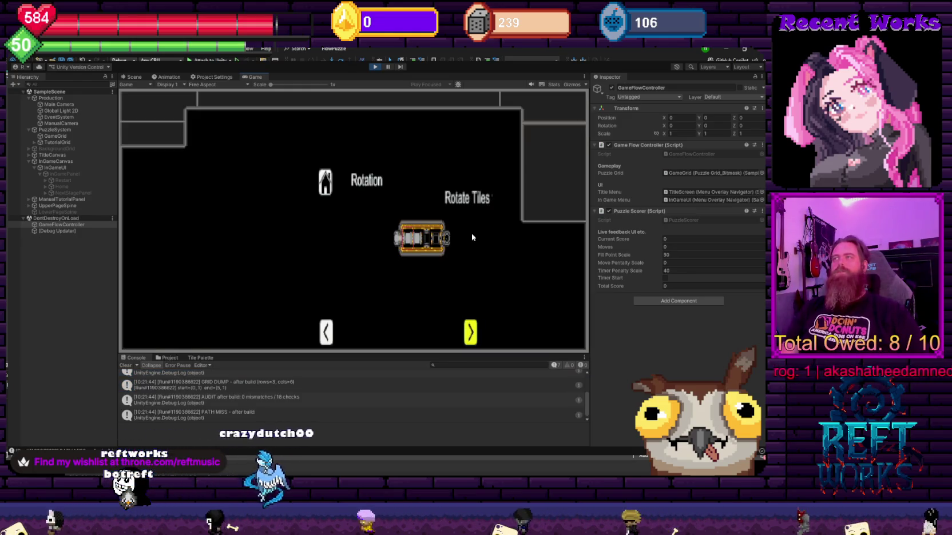
Page through the tutorial screens, including tut1, and open the puzzle board.
{"action": "key", "text": "Right"}
{"action": "key", "text": "Return"}
{"action": "key", "text": "Up"}
{"action": "key", "text": "Down"}
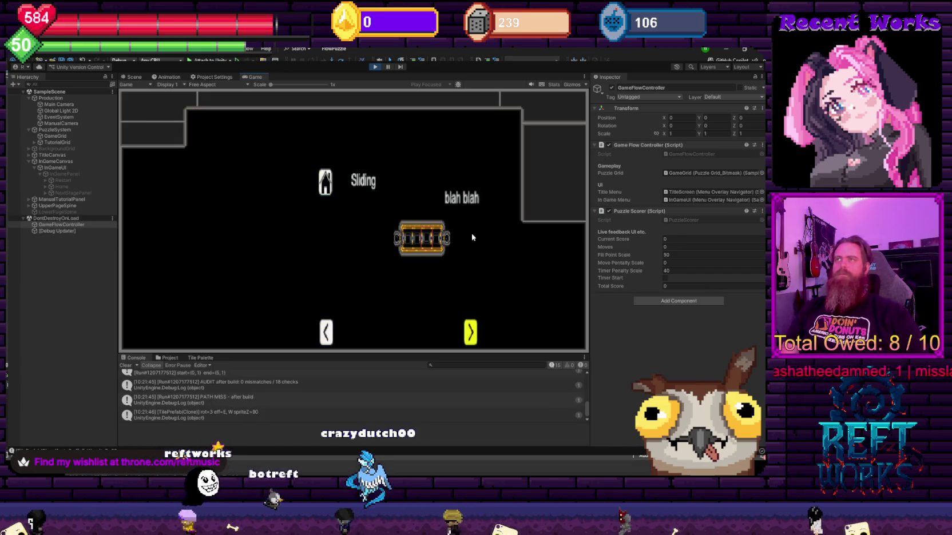
{"action": "key", "text": "Return"}
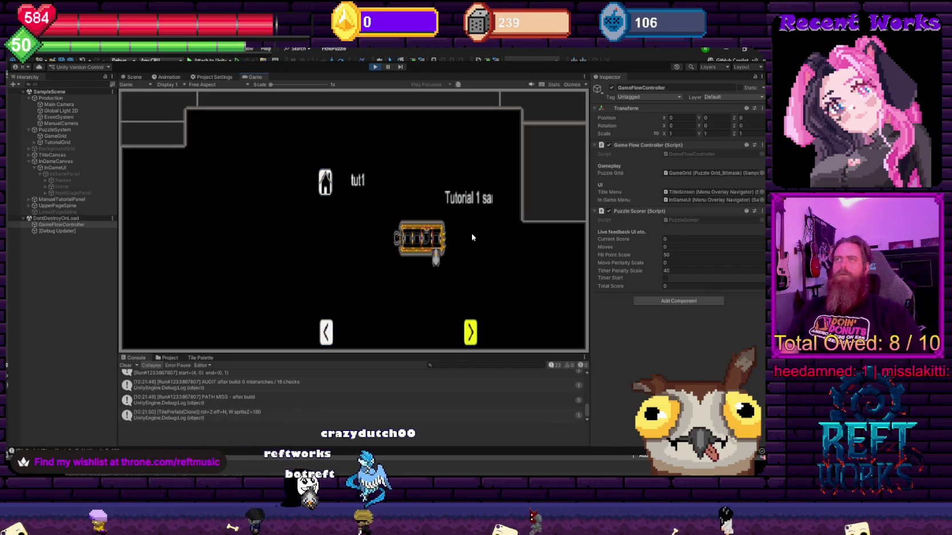
{"action": "key", "text": "Left"}
{"action": "key", "text": "Right"}
{"action": "key", "text": "Return"}
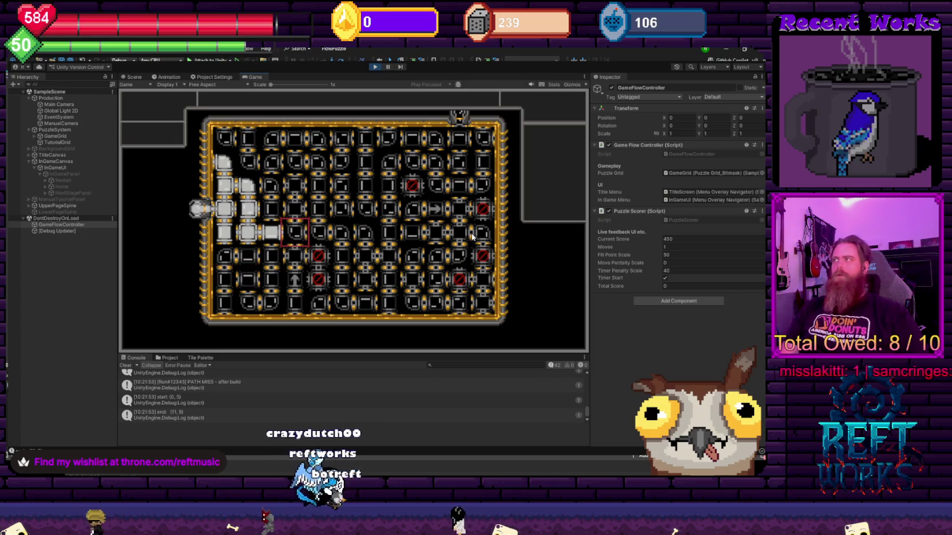
Steer the cursor and rotate tiles until the pipe reaches the outlet, scoring 4852.
{"action": "key", "text": "Right"}
{"action": "key", "text": "Up"}
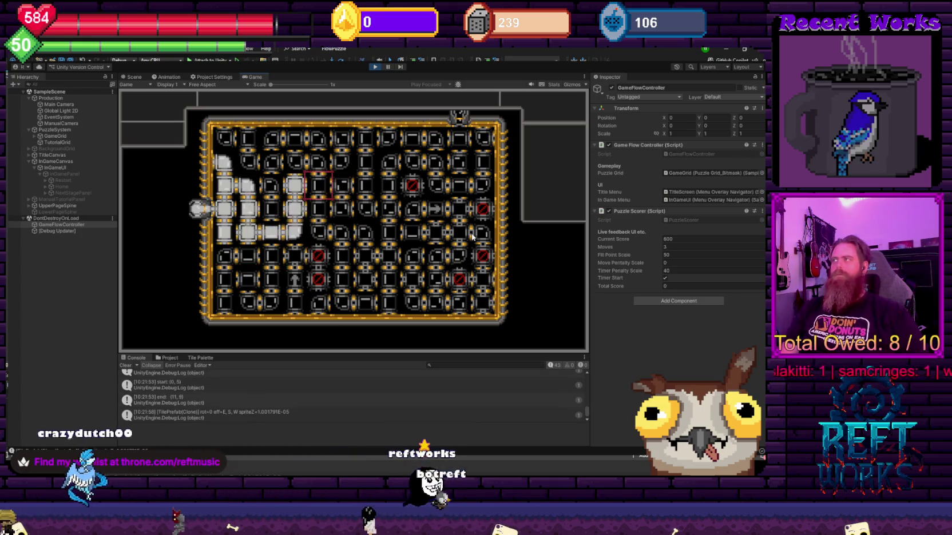
{"action": "key", "text": "Up"}
{"action": "key", "text": "Right"}
{"action": "key", "text": "Right"}
{"action": "key", "text": "Right"}
{"action": "key", "text": "Left"}
{"action": "key", "text": "Down"}
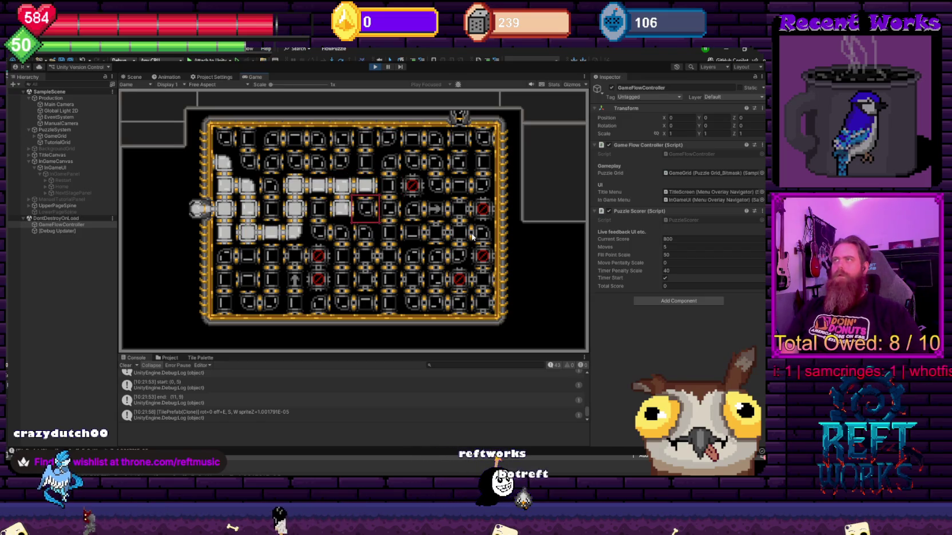
{"action": "key", "text": "Down"}
{"action": "key", "text": "Right"}
{"action": "key", "text": "Right"}
{"action": "key", "text": "Right"}
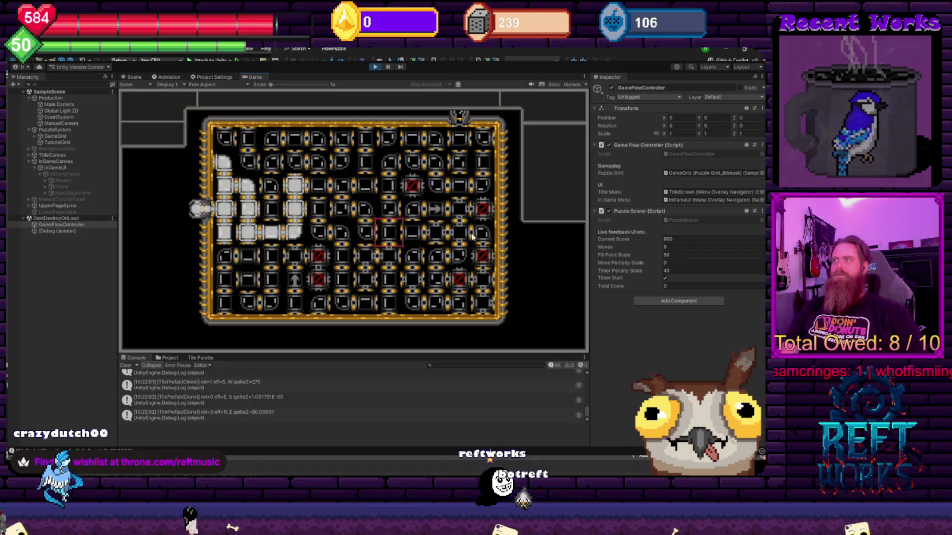
{"action": "key", "text": "Right"}
{"action": "key", "text": "Up"}
{"action": "key", "text": "Up"}
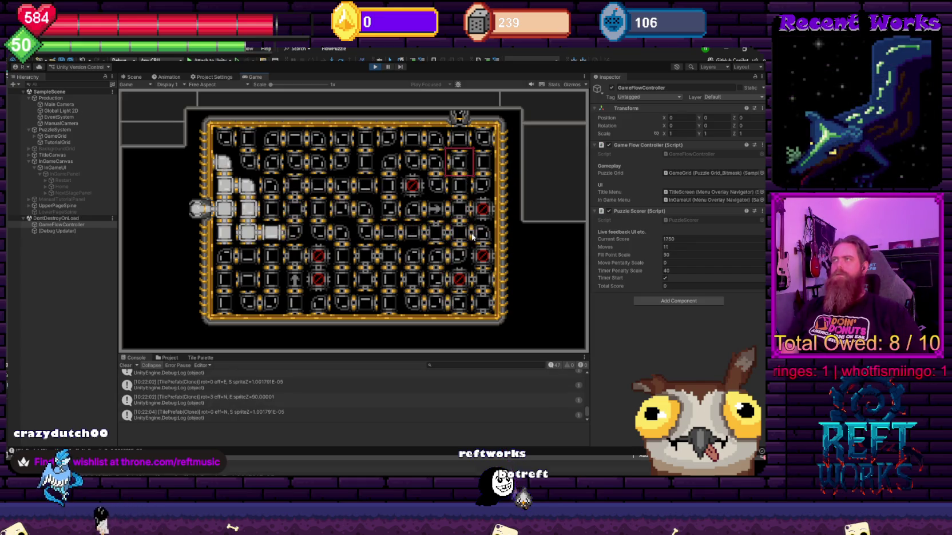
{"action": "key", "text": "Up"}
{"action": "key", "text": "space"}
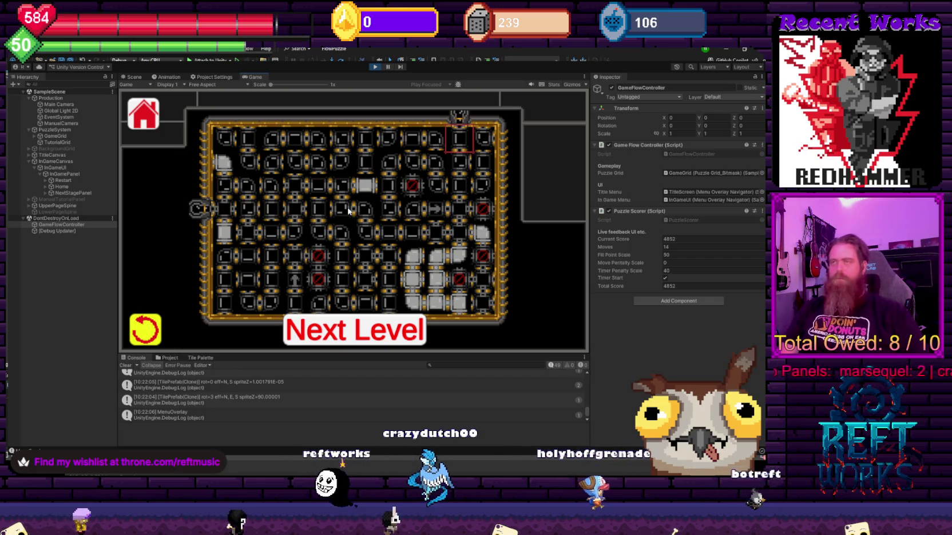
Continue to the next board and begin moving across its tiles.
{"action": "key", "text": "Return"}
{"action": "key", "text": "Up"}
{"action": "key", "text": "Up"}
{"action": "key", "text": "Up"}
{"action": "key", "text": "Right"}
{"action": "key", "text": "Right"}
{"action": "key", "text": "Right"}
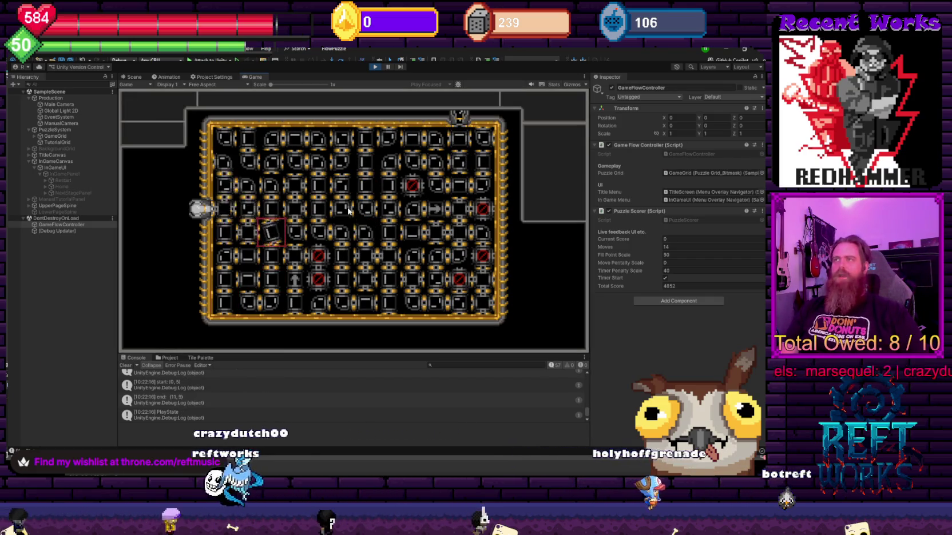
Rotate tiles down the middle of the board to connect the pipe, scoring 5424.
{"action": "key", "text": "space"}
{"action": "key", "text": "Right"}
{"action": "key", "text": "Down"}
{"action": "key", "text": "space"}
{"action": "key", "text": "Right"}
{"action": "key", "text": "space"}
{"action": "key", "text": "Up"}
{"action": "key", "text": "Right"}
{"action": "key", "text": "Right"}
{"action": "key", "text": "Right"}
{"action": "key", "text": "space"}
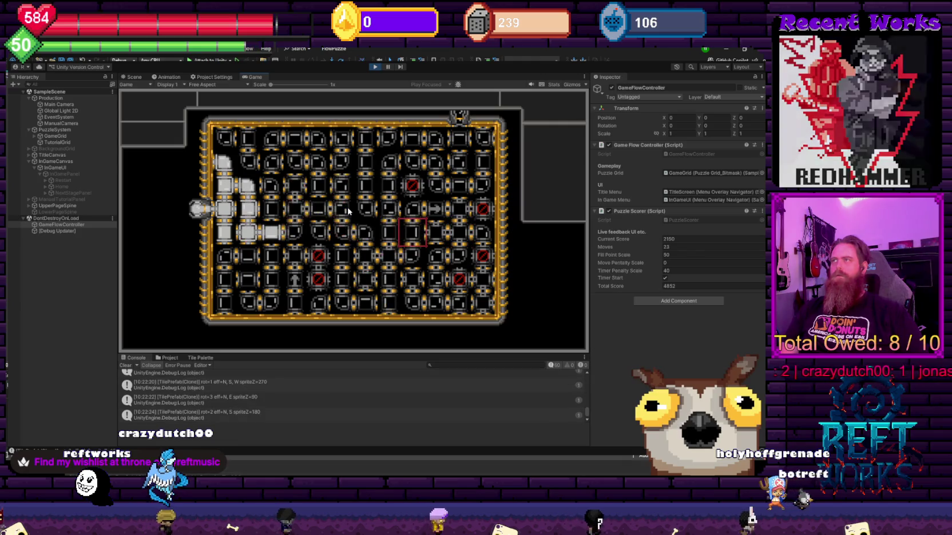
{"action": "key", "text": "Up"}
{"action": "key", "text": "space"}
{"action": "key", "text": "space"}
{"action": "key", "text": "space"}
{"action": "key", "text": "Up"}
{"action": "key", "text": "Up"}
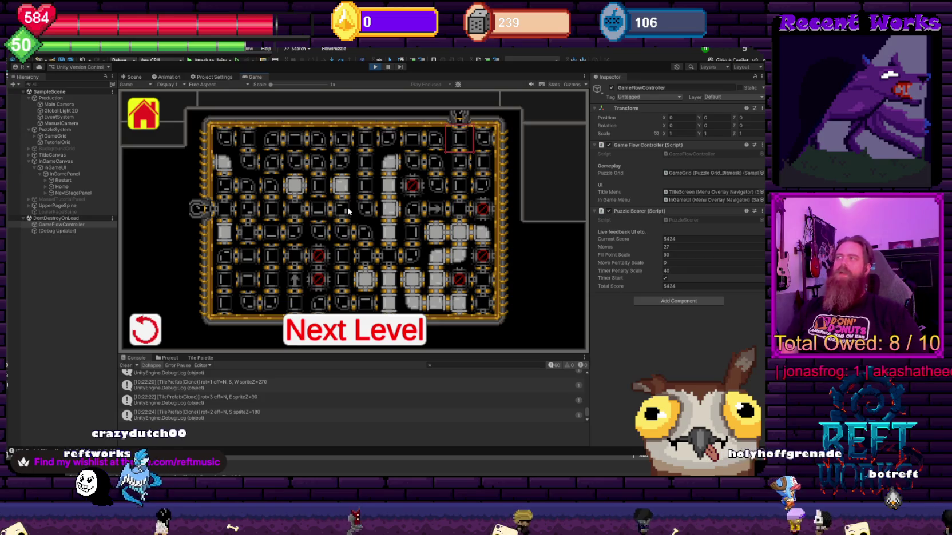
Restart the completed level so Current Score returns to 0.
{"action": "key", "text": "Down"}
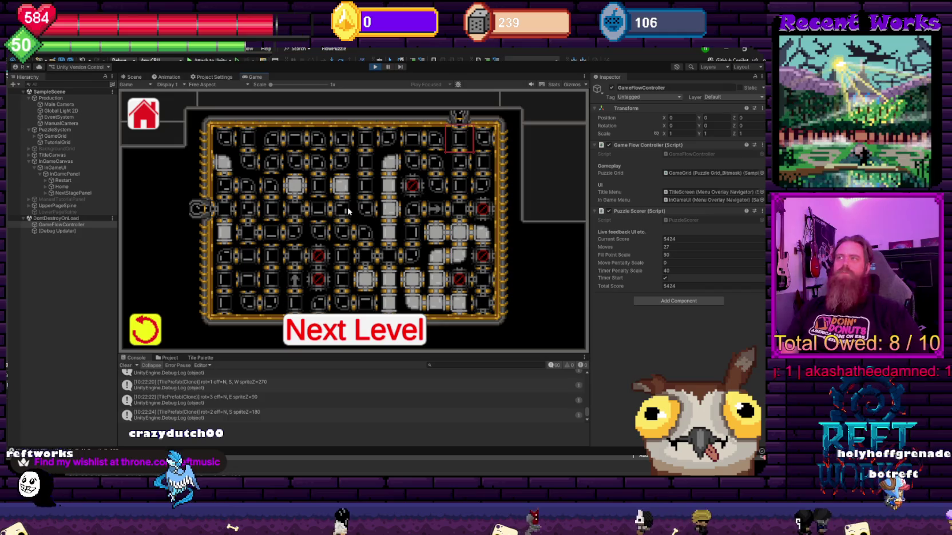
{"action": "key", "text": "Right"}
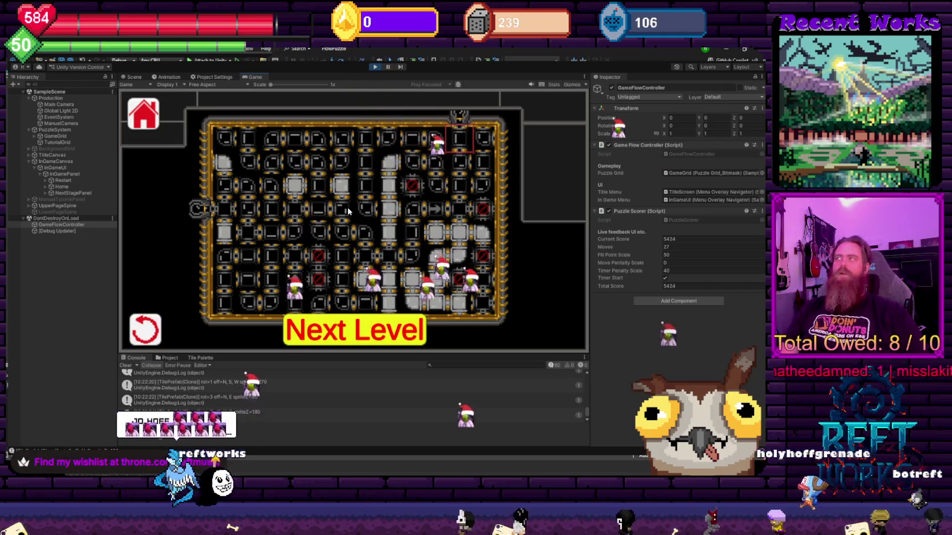
{"action": "key", "text": "Left"}
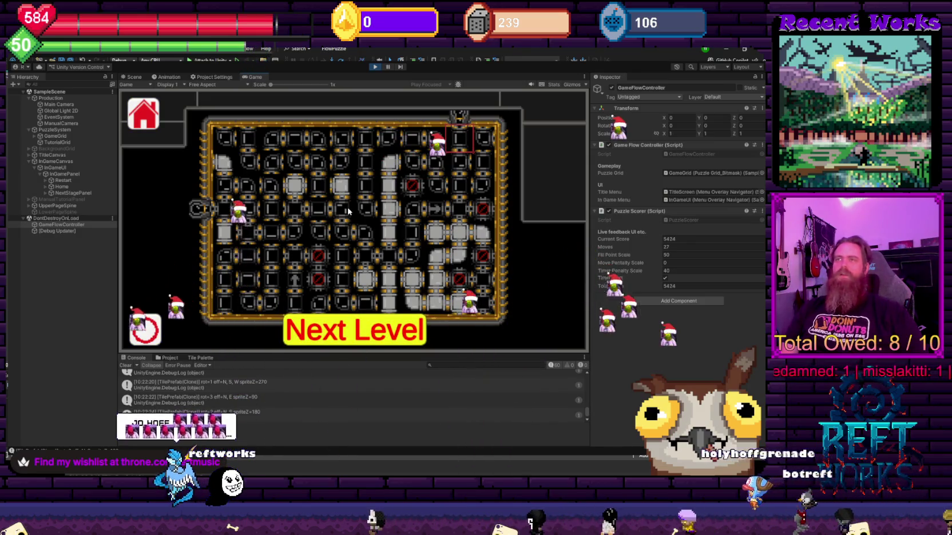
{"action": "key", "text": "Return"}
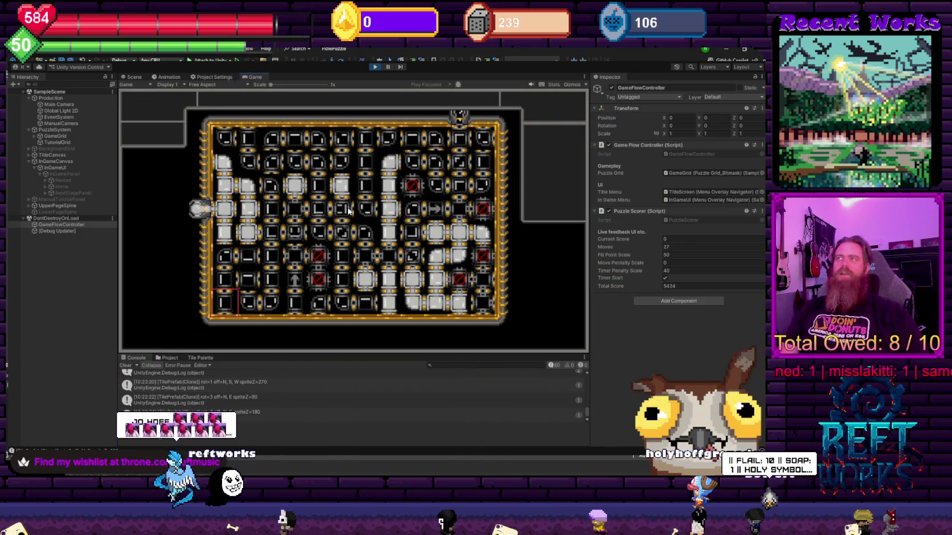
Rotate tiles so the flow runs up column two and across row 3.
{"action": "key", "text": "space"}
{"action": "key", "text": "space"}
{"action": "key", "text": "Right"}
{"action": "key", "text": "Up"}
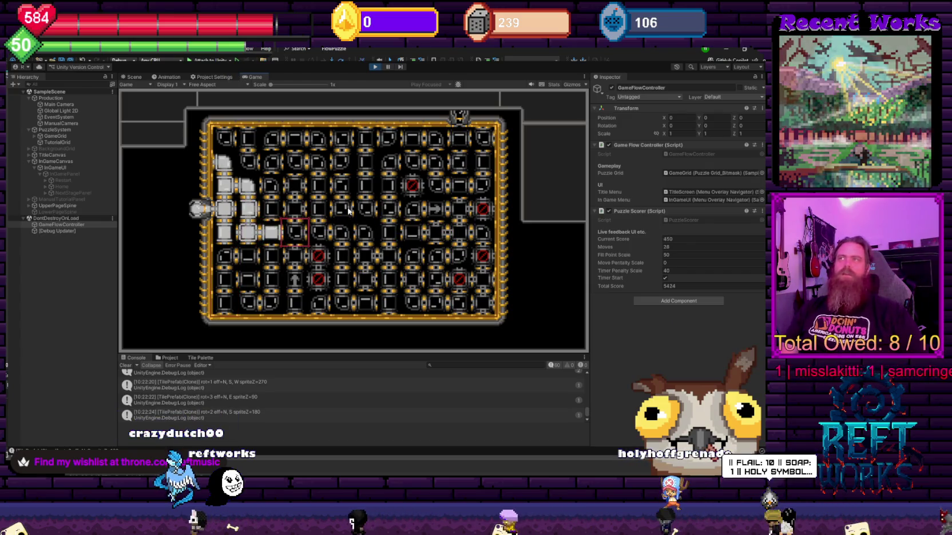
{"action": "key", "text": "space"}
{"action": "key", "text": "Right"}
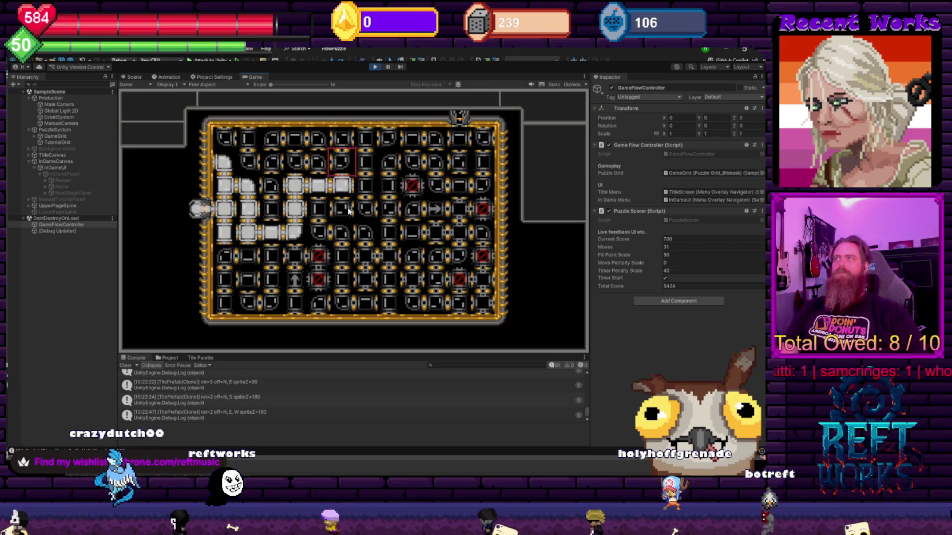
{"action": "key", "text": "space"}
{"action": "key", "text": "space"}
{"action": "key", "text": "space"}
{"action": "key", "text": "Right"}
{"action": "key", "text": "Right"}
{"action": "key", "text": "Up"}
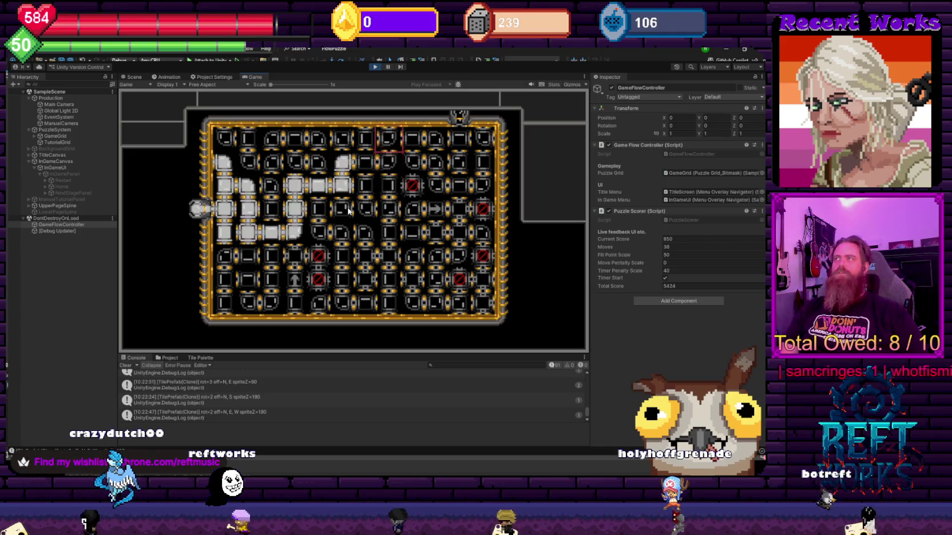
Complete the path toward the top-right for 4170 points and advance to the next level.
{"action": "key", "text": "Right"}
{"action": "key", "text": "Right"}
{"action": "key", "text": "space"}
{"action": "key", "text": "Right"}
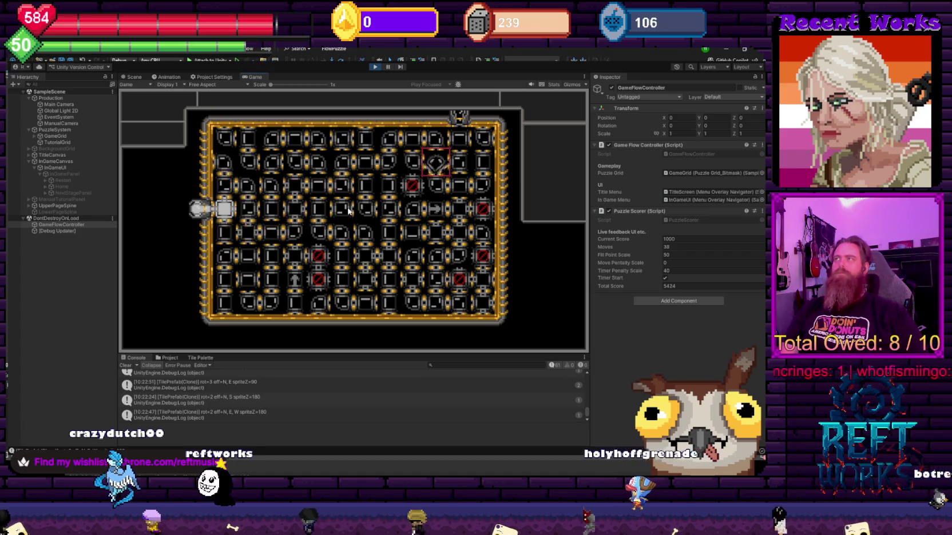
{"action": "key", "text": "space"}
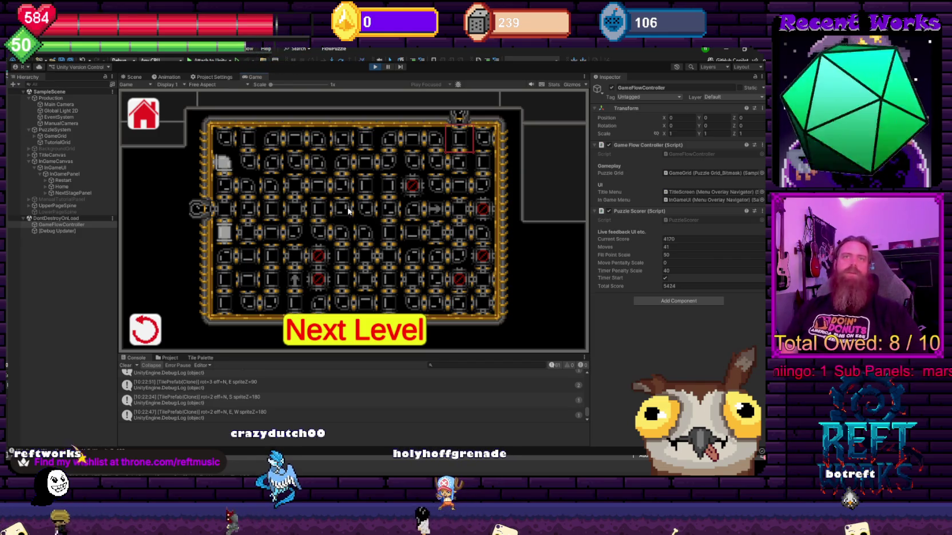
{"action": "key", "text": "space"}
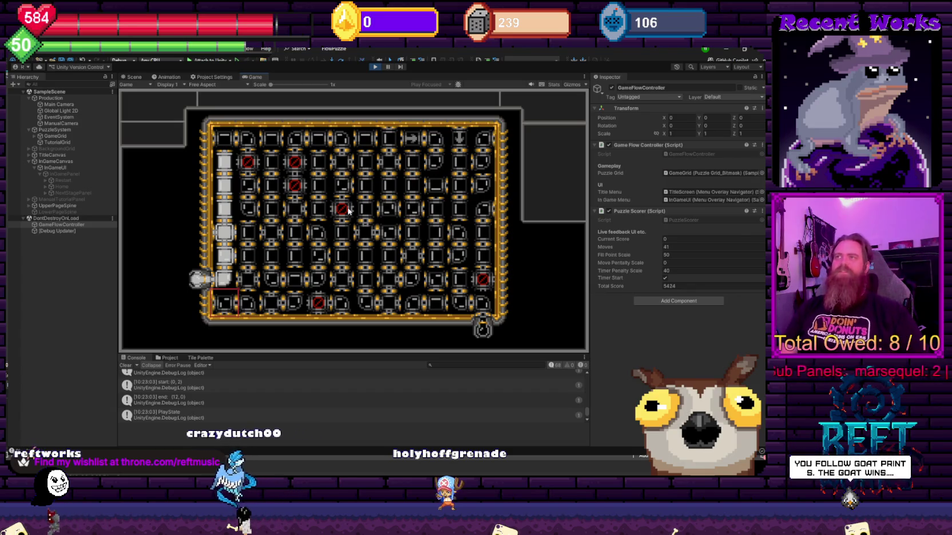
Rotate tiles to start, extend and reroute the new level's pipe path.
{"action": "key", "text": "Up"}
{"action": "key", "text": "Up"}
{"action": "key", "text": "Up"}
{"action": "key", "text": "Right"}
{"action": "key", "text": "Right"}
{"action": "key", "text": "Right"}
{"action": "key", "text": "space"}
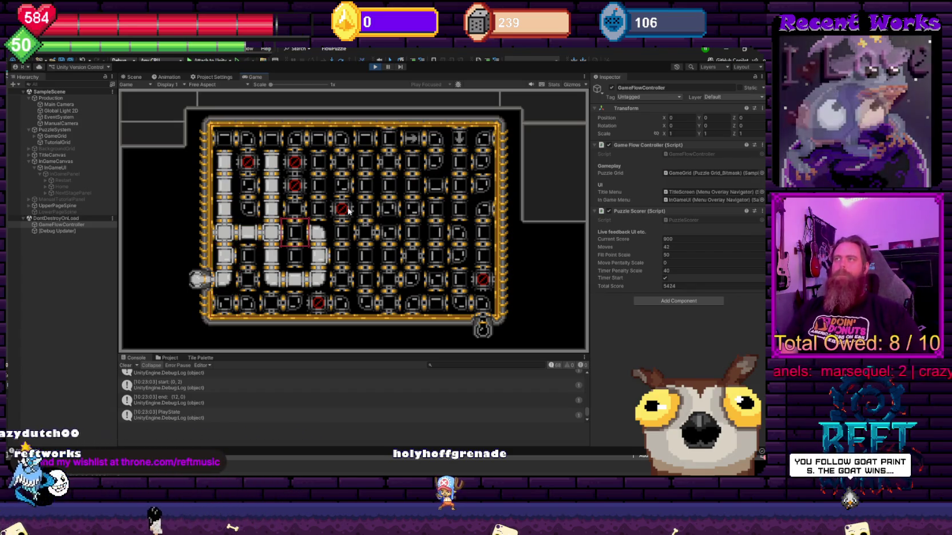
{"action": "key", "text": "space"}
{"action": "key", "text": "Up"}
{"action": "key", "text": "Up"}
{"action": "key", "text": "Left"}
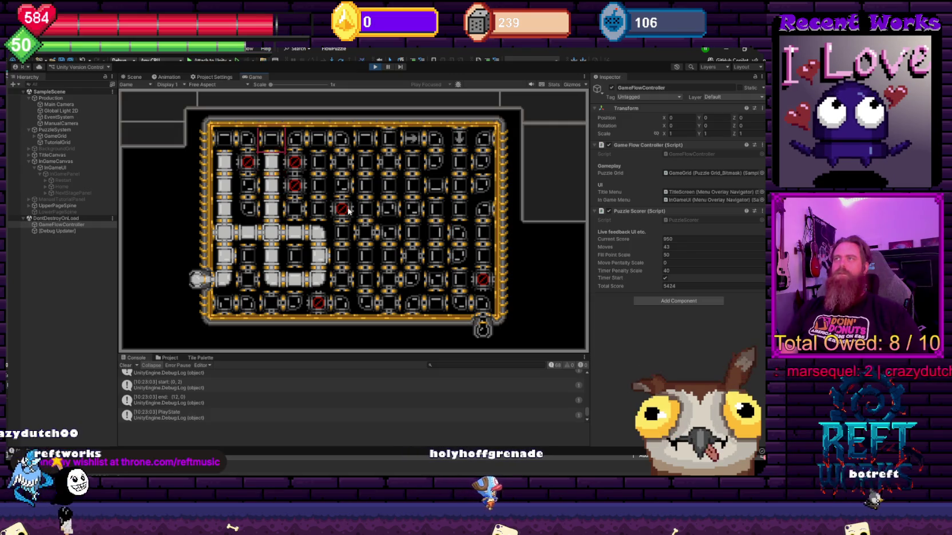
{"action": "key", "text": "Right"}
{"action": "key", "text": "Down"}
{"action": "key", "text": "Down"}
{"action": "key", "text": "space"}
{"action": "key", "text": "Right"}
{"action": "key", "text": "Right"}
{"action": "key", "text": "Right"}
{"action": "key", "text": "Down"}
Extend the pipe to the right to solve the level for 4982, total 10406.
{"action": "key", "text": "space"}
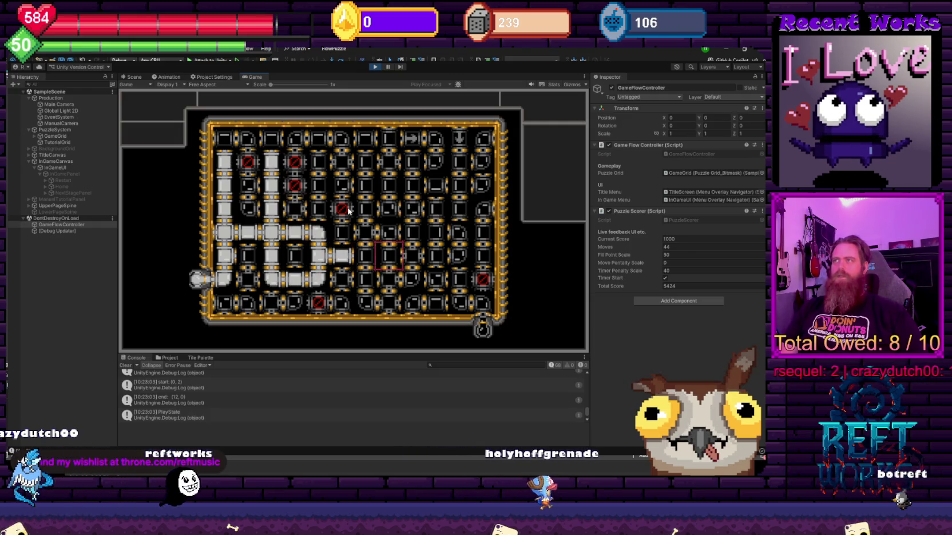
{"action": "key", "text": "space"}
{"action": "key", "text": "space"}
{"action": "key", "text": "Right"}
{"action": "key", "text": "Right"}
{"action": "key", "text": "Right"}
{"action": "key", "text": "space"}
{"action": "key", "text": "Right"}
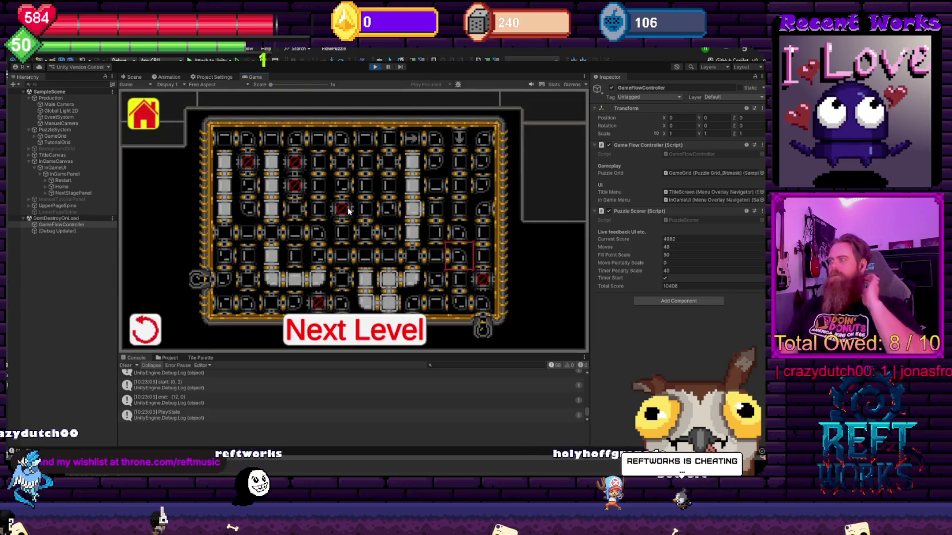
Restart the level and begin rotating tiles to rebuild the pipe path.
{"action": "key", "text": "Down"}
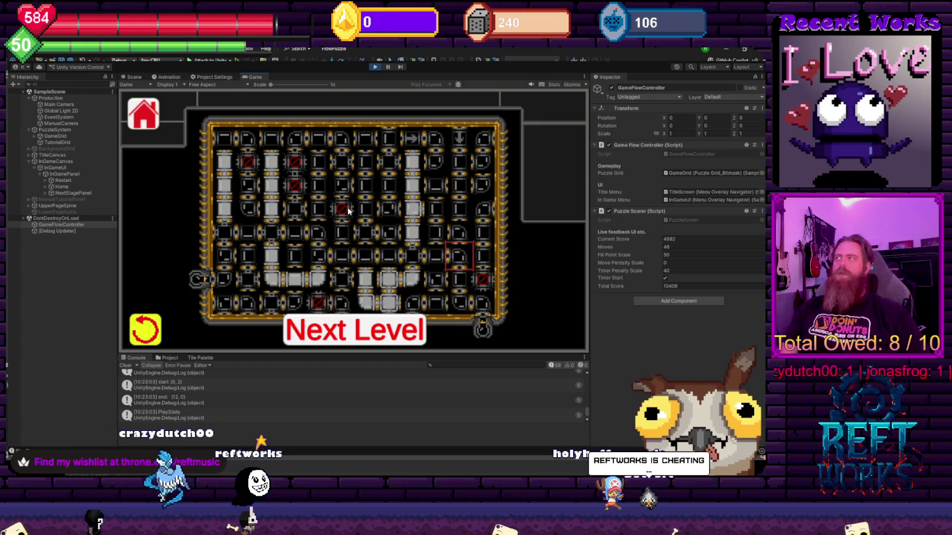
{"action": "key", "text": "space"}
{"action": "key", "text": "Up"}
{"action": "key", "text": "Up"}
{"action": "key", "text": "Up"}
{"action": "key", "text": "Right"}
{"action": "key", "text": "Right"}
{"action": "key", "text": "Right"}
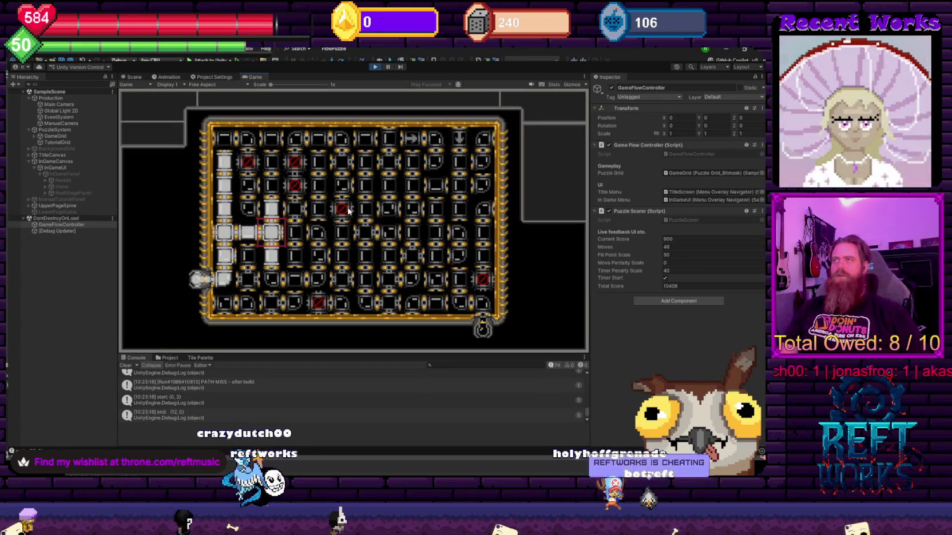
Rotate tiles to extend and reroute the lit pipe path.
{"action": "key", "text": "Right"}
{"action": "key", "text": "Down"}
{"action": "key", "text": "Right"}
{"action": "key", "text": "Right"}
{"action": "key", "text": "Right"}
{"action": "key", "text": "Down"}
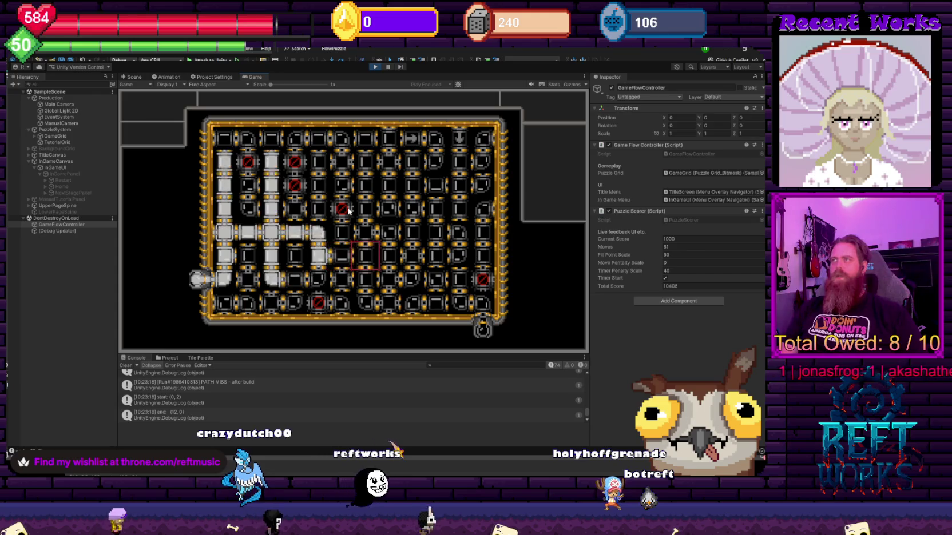
{"action": "key", "text": "space"}
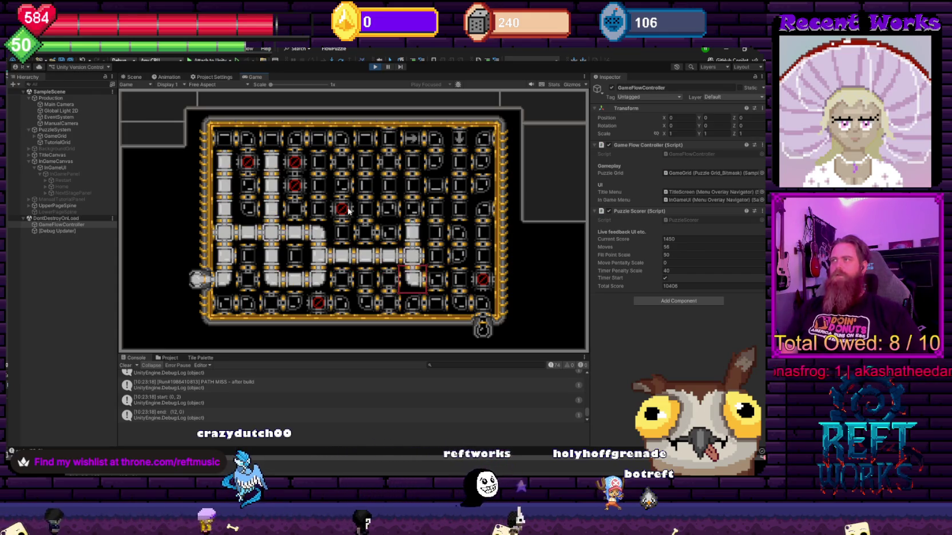
{"action": "key", "text": "Right"}
{"action": "key", "text": "Down"}
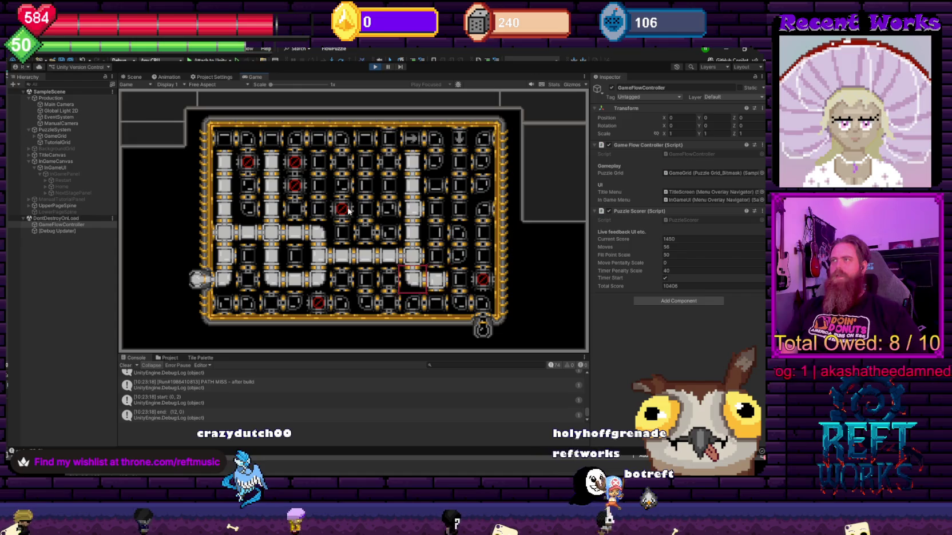
{"action": "key", "text": "space"}
{"action": "key", "text": "Down"}
Shorten the path to finish the level, then restart it.
{"action": "key", "text": "space"}
{"action": "key", "text": "Right"}
{"action": "key", "text": "Right"}
{"action": "key", "text": "Up"}
{"action": "key", "text": "Up"}
{"action": "key", "text": "space"}
{"action": "key", "text": "space"}
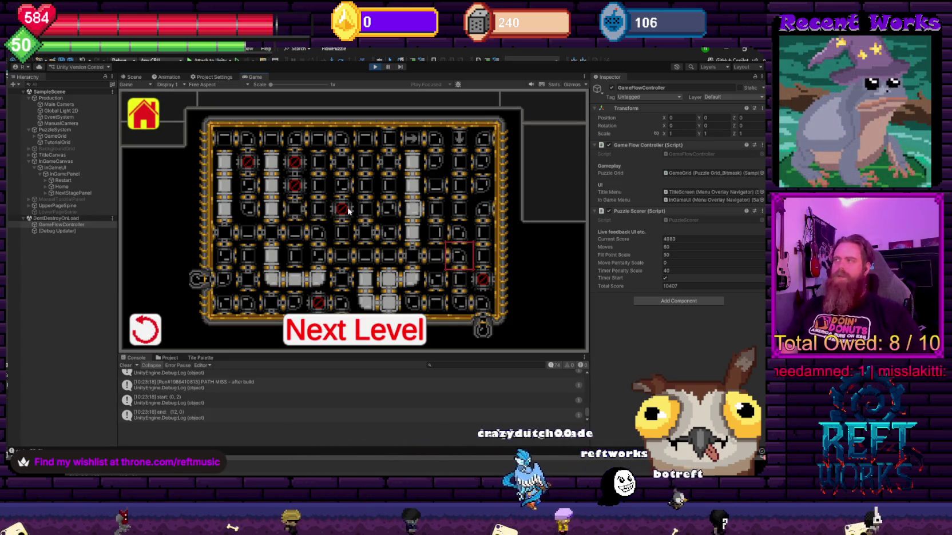
{"action": "key", "text": "Left"}
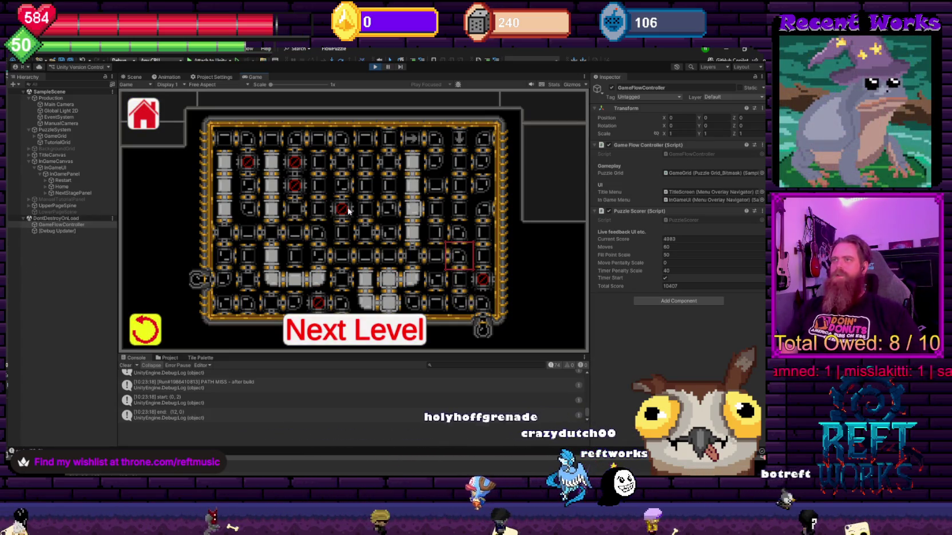
{"action": "key", "text": "space"}
Rebuild the pipe path across the grid so the connected tiles fill.
{"action": "key", "text": "Right"}
{"action": "key", "text": "Right"}
{"action": "key", "text": "Right"}
{"action": "key", "text": "Down"}
{"action": "key", "text": "Right"}
{"action": "key", "text": "Right"}
{"action": "key", "text": "Right"}
{"action": "key", "text": "Down"}
{"action": "key", "text": "space"}
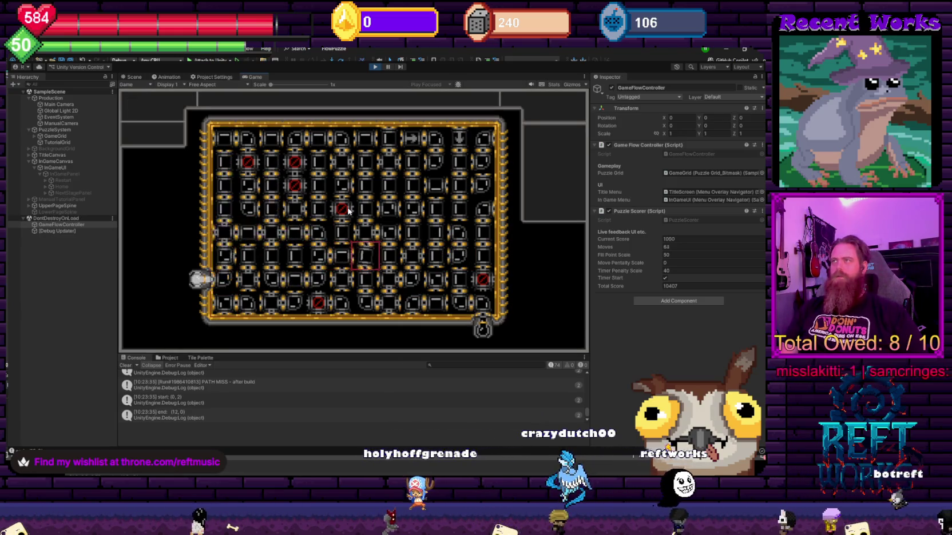
{"action": "key", "text": "space"}
{"action": "key", "text": "Down"}
Reroute a tile toward the goal to finish the level, then restart it.
{"action": "key", "text": "space"}
{"action": "key", "text": "space"}
{"action": "key", "text": "space"}
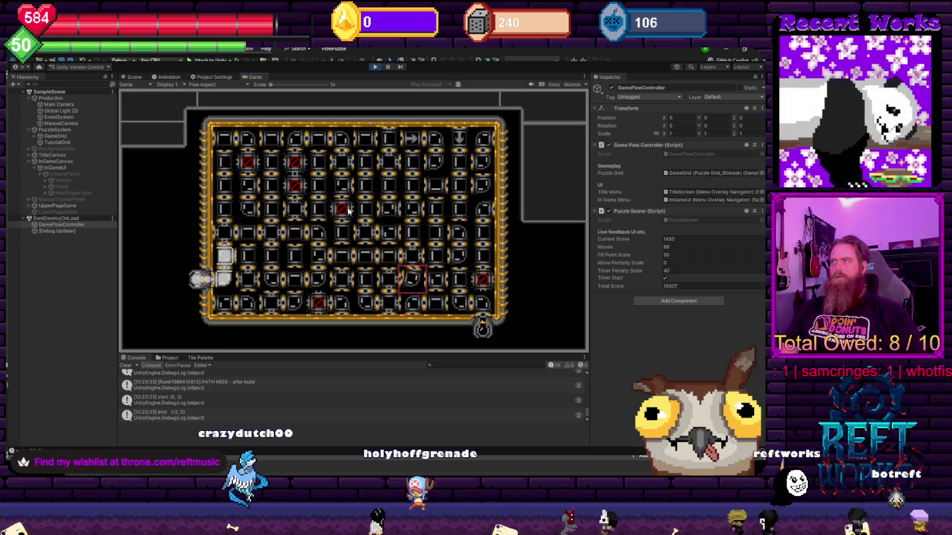
{"action": "key", "text": "space"}
{"action": "key", "text": "space"}
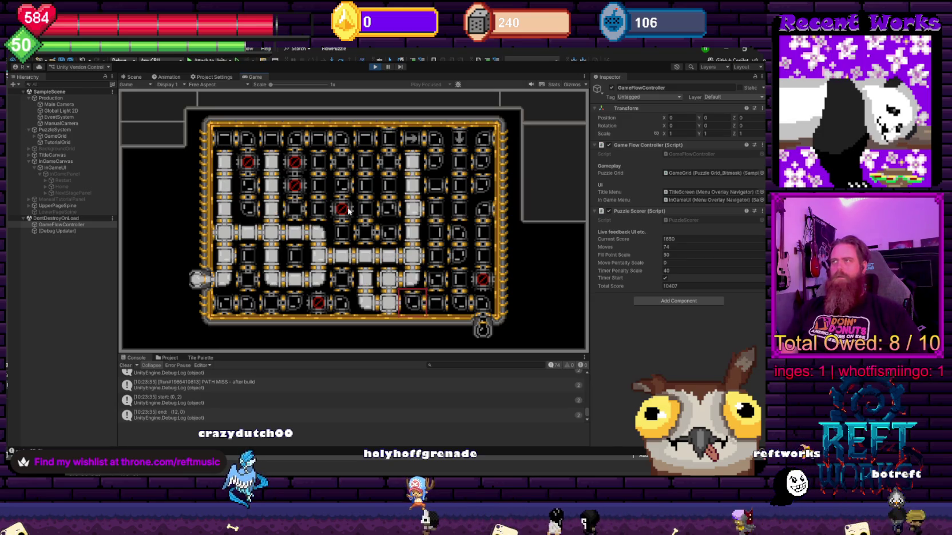
{"action": "key", "text": "space"}
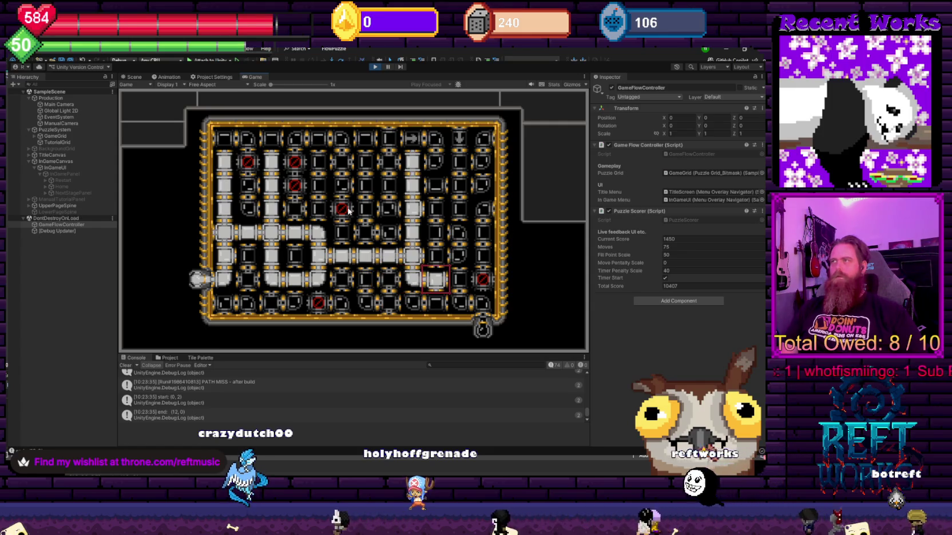
{"action": "key", "text": "Right"}
{"action": "key", "text": "Right"}
{"action": "key", "text": "Up"}
{"action": "key", "text": "space"}
{"action": "key", "text": "space"}
{"action": "key", "text": "space"}
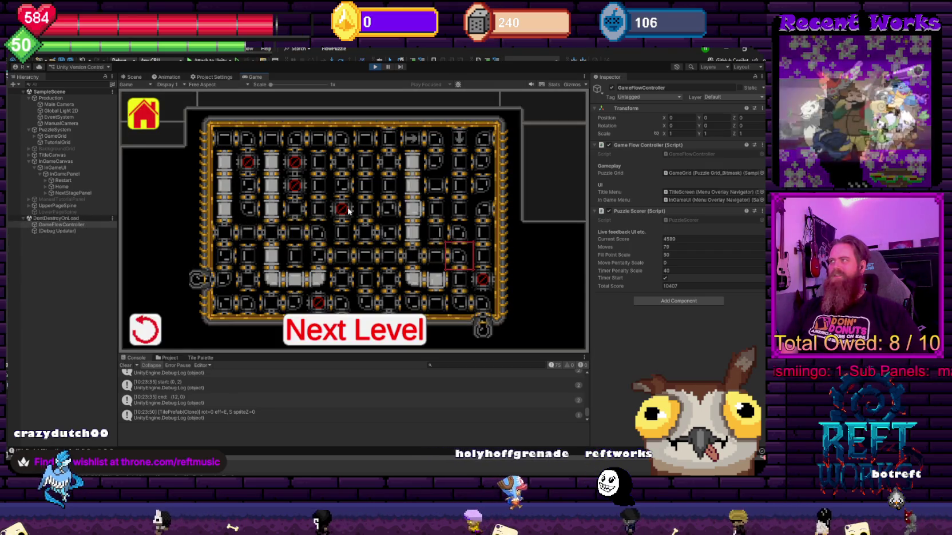
{"action": "key", "text": "Left"}
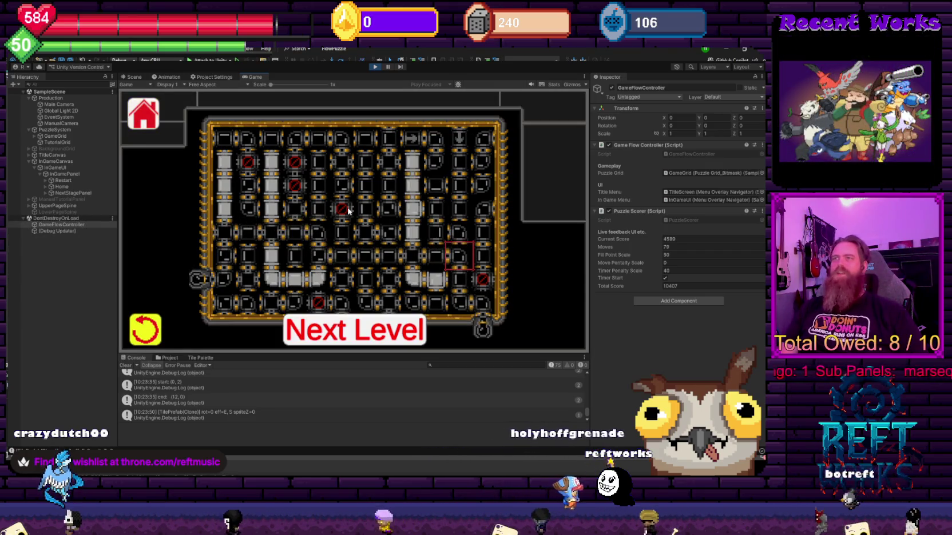
{"action": "key", "text": "space"}
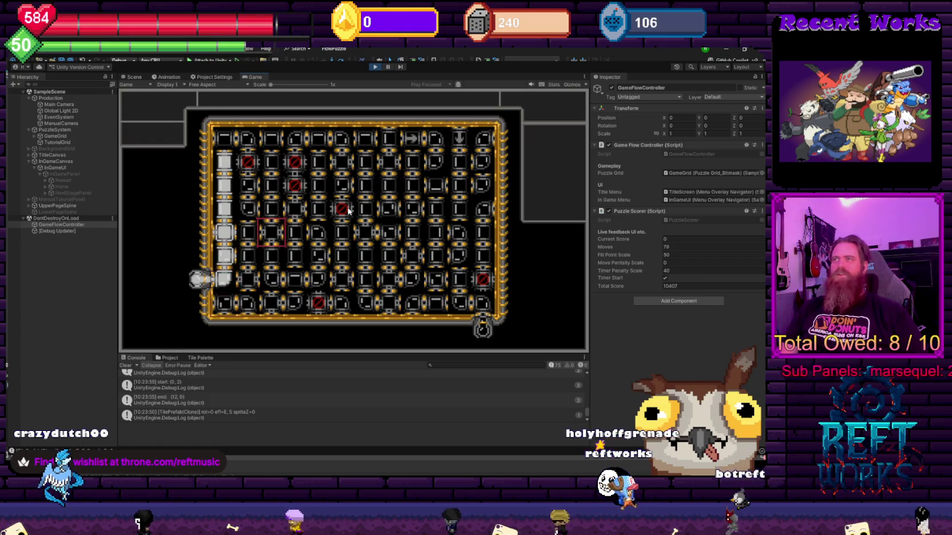
Grow the path up column 0 and along rows 4–5, solving for 5203 (total 10627), and highlight Next Level.
{"action": "key", "text": "Right"}
{"action": "key", "text": "Right"}
{"action": "key", "text": "Right"}
{"action": "key", "text": "Down"}
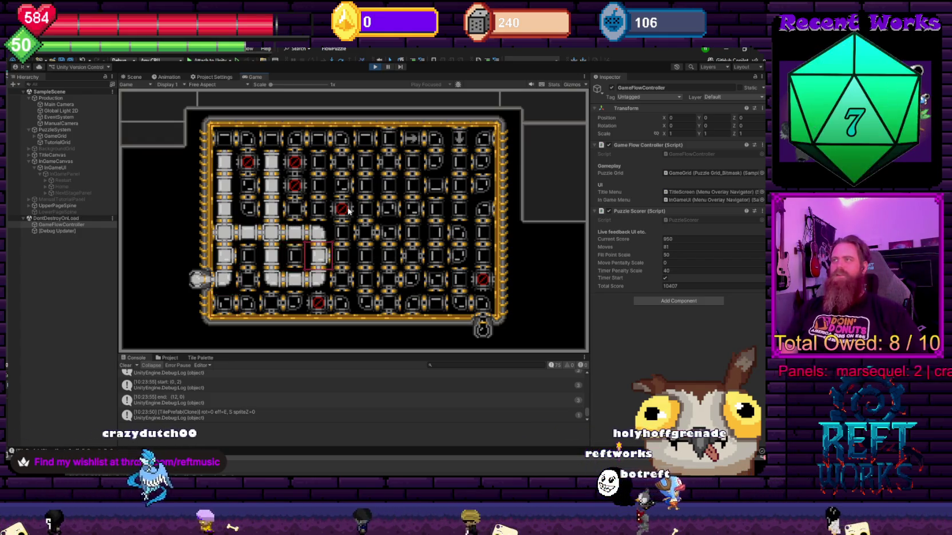
{"action": "key", "text": "Right"}
{"action": "key", "text": "Right"}
{"action": "key", "text": "Right"}
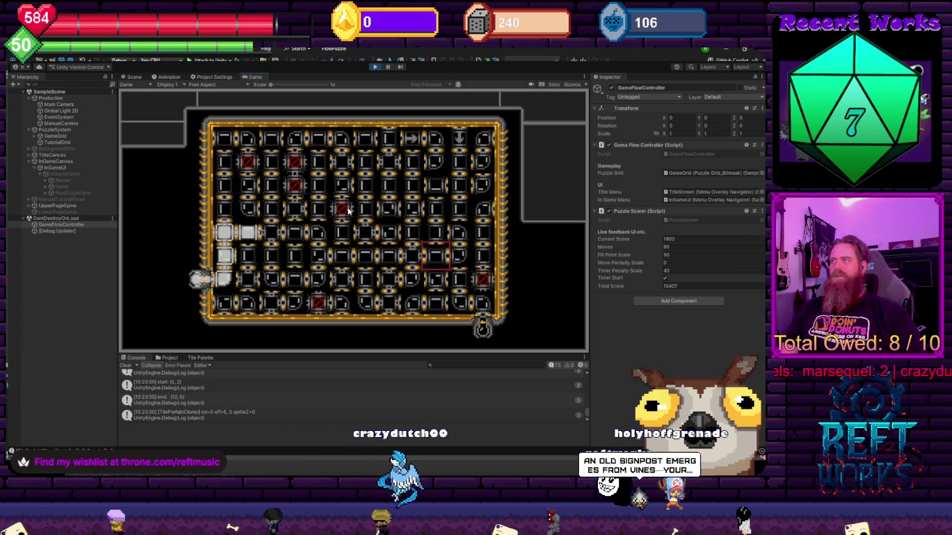
{"action": "key", "text": "Right"}
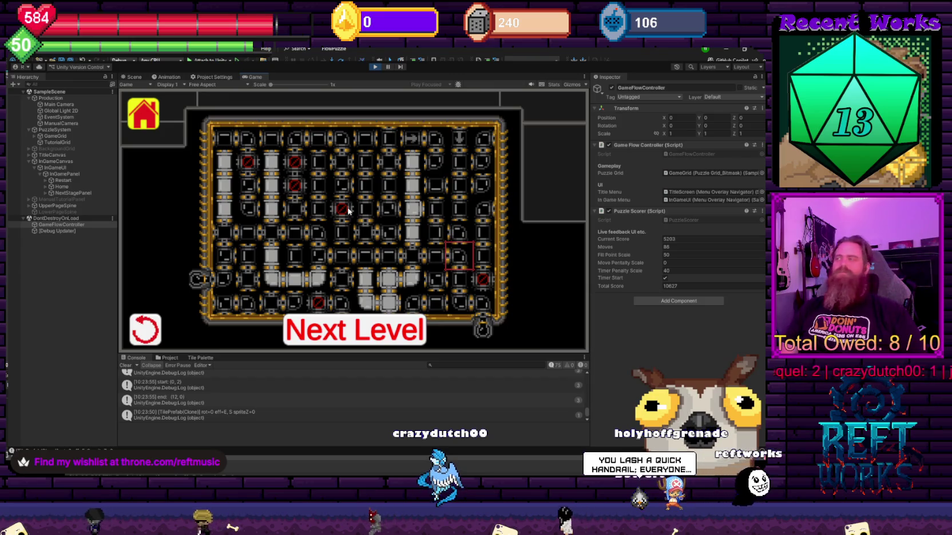
{"action": "key", "text": "Down"}
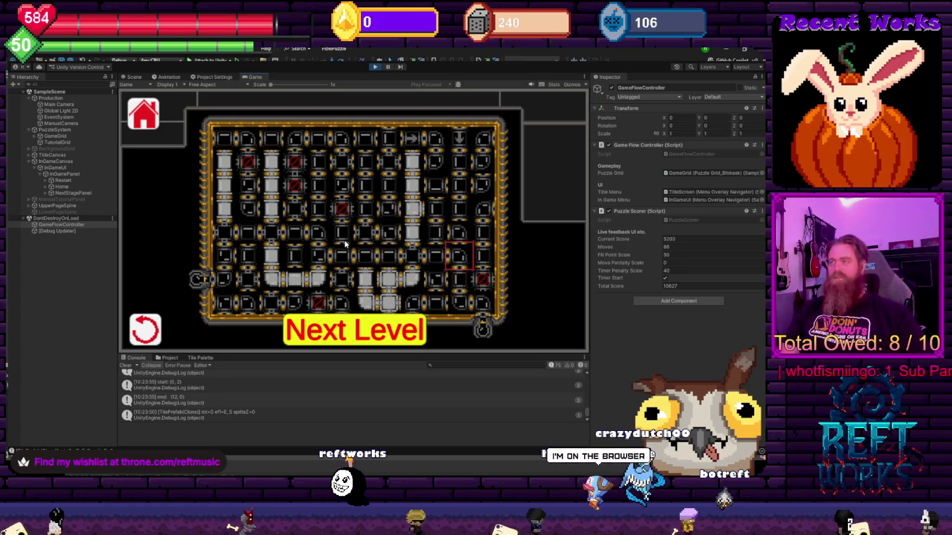
Load the next level and complete its pipe connection, bringing the total to 14972.
{"action": "key", "text": "Return"}
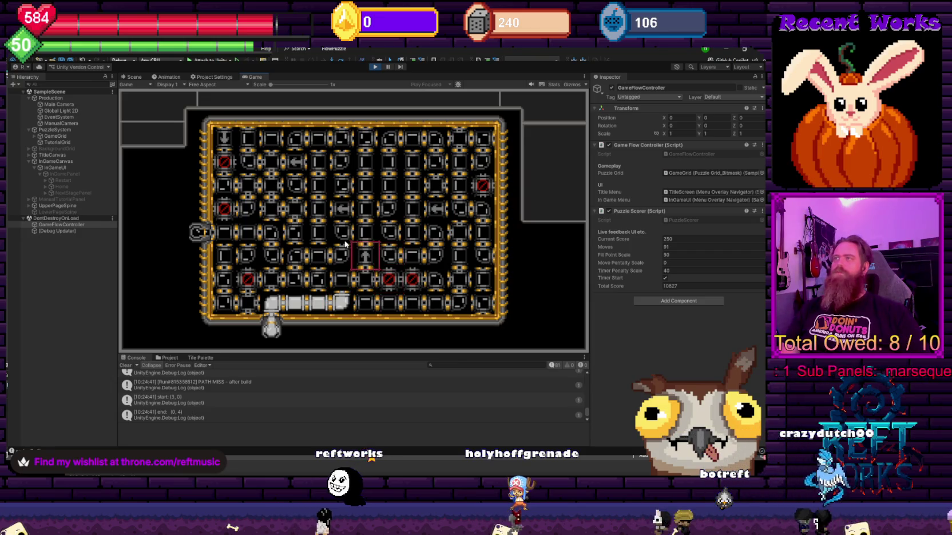
{"action": "key", "text": "Left"}
{"action": "key", "text": "Left"}
{"action": "key", "text": "Left"}
{"action": "key", "text": "Left"}
{"action": "key", "text": "Down"}
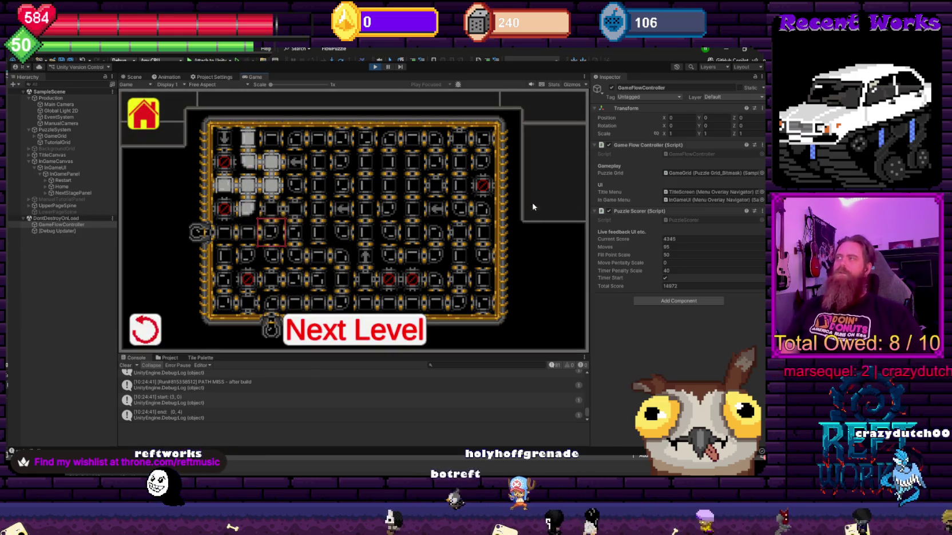
Restart the completed level, then stop Play mode.
{"action": "key", "text": "Right"}
{"action": "key", "text": "Left"}
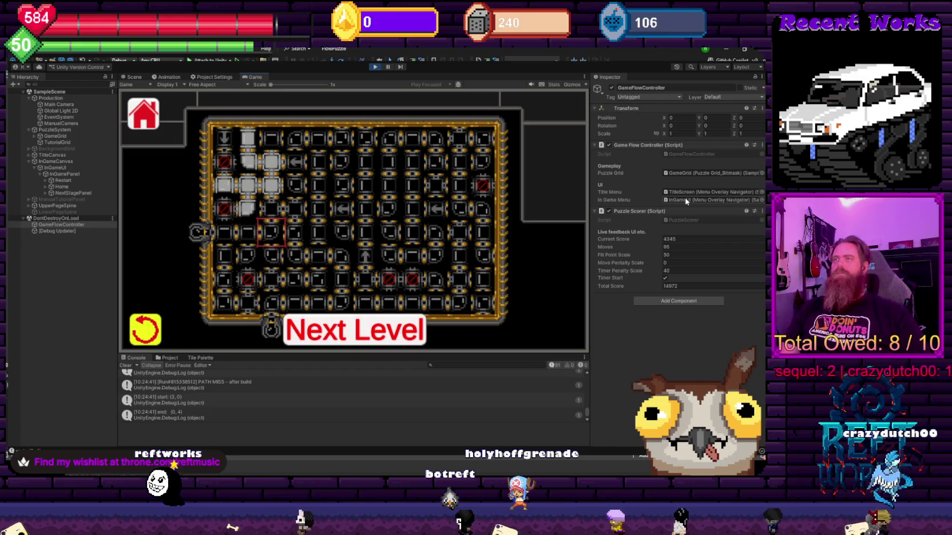
{"action": "key", "text": "Return"}
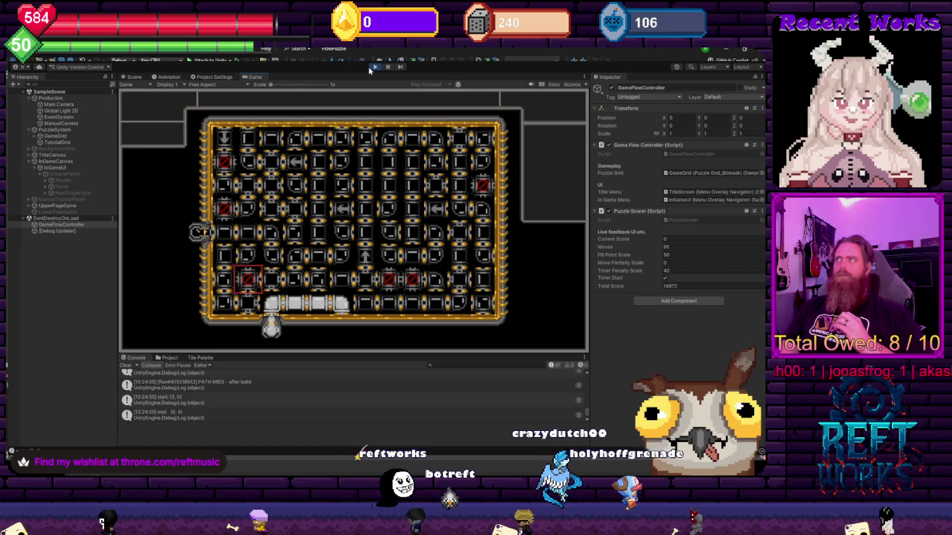
{"action": "key", "text": "ctrl+p"}
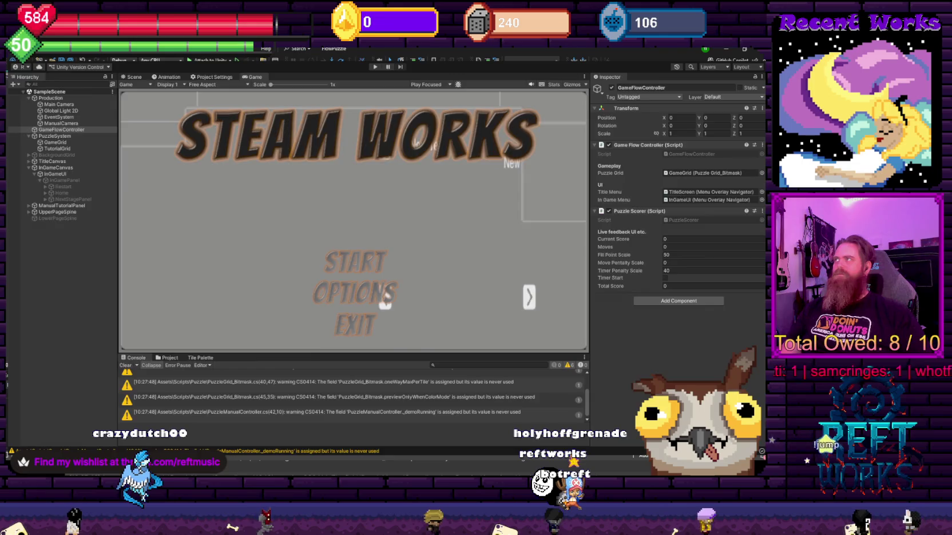
Look over the upper part of PuzzleScorer.cs in Visual Studio.
{"action": "key", "text": "alt+Tab"}
{"action": "scroll", "coordinate": [237, 273], "scroll_direction": "up", "scroll_amount": 9}
{"action": "scroll", "coordinate": [237, 273], "scroll_direction": "down", "scroll_amount": 9}
{"action": "key", "text": "Up"}
{"action": "key", "text": "Up"}
{"action": "key", "text": "Up"}
{"action": "scroll", "coordinate": [238, 273], "scroll_direction": "up", "scroll_amount": 11}
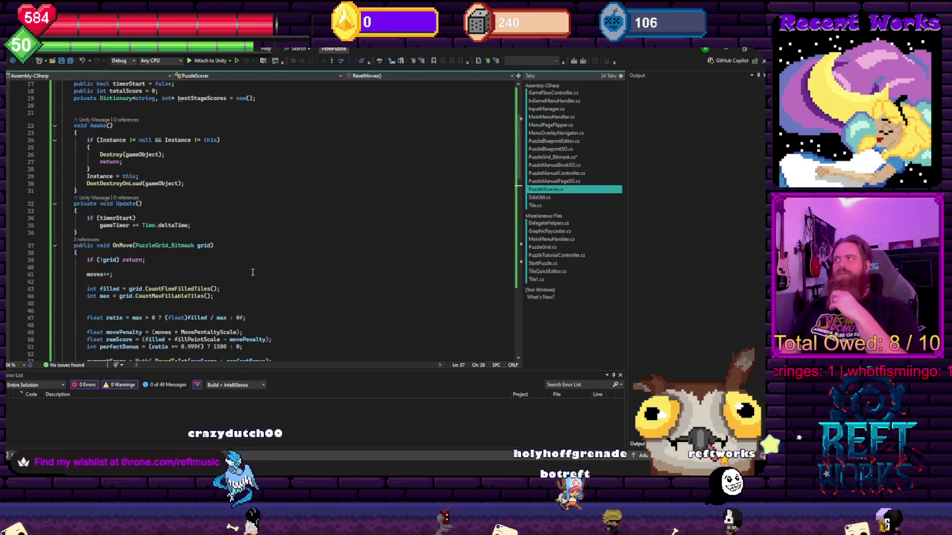
Check the PuzzleGrid_Bitmask puzzle start code, then return to Unity and enter Play mode.
{"action": "key", "text": "ctrl+Tab"}
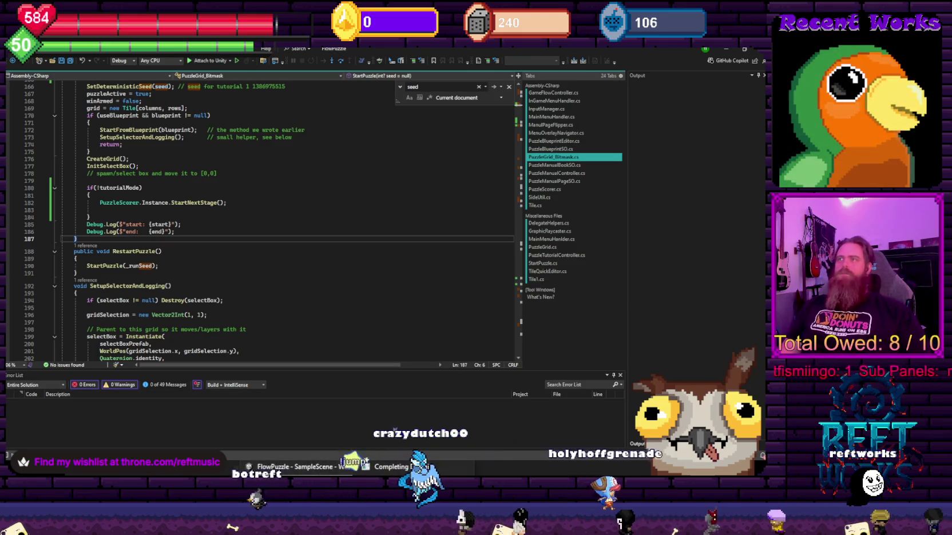
{"action": "key", "text": "alt+Tab"}
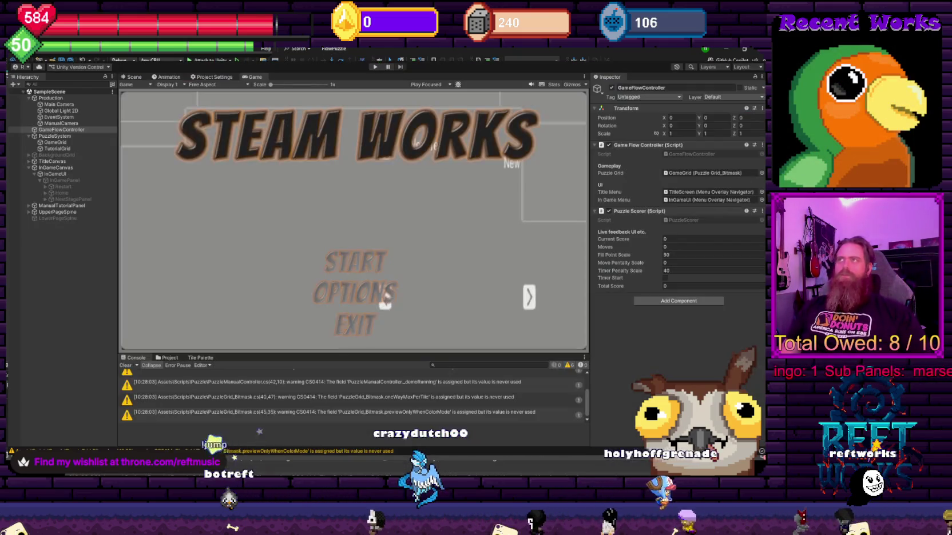
{"action": "left_click", "coordinate": [374, 66]}
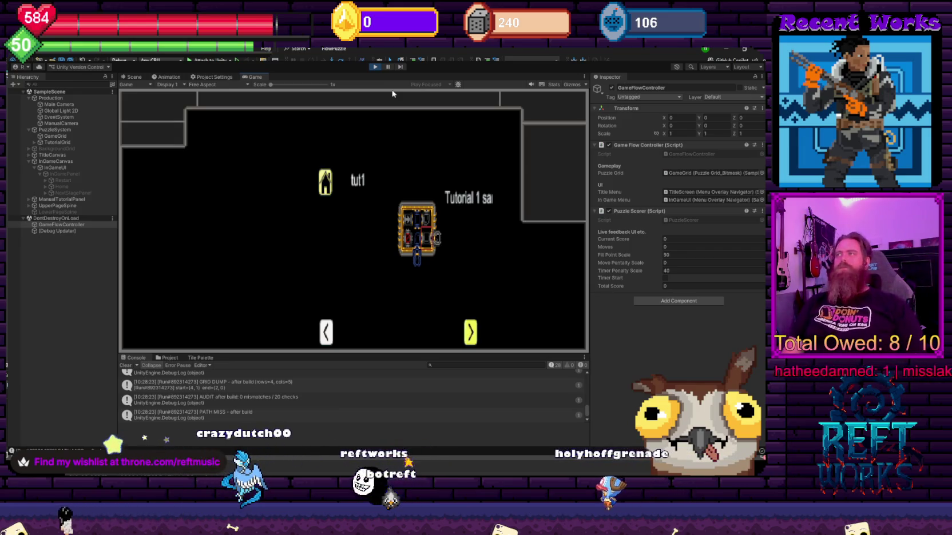
Start the first puzzle from level select and rotate tiles to grow the lit path.
{"action": "key", "text": "Return"}
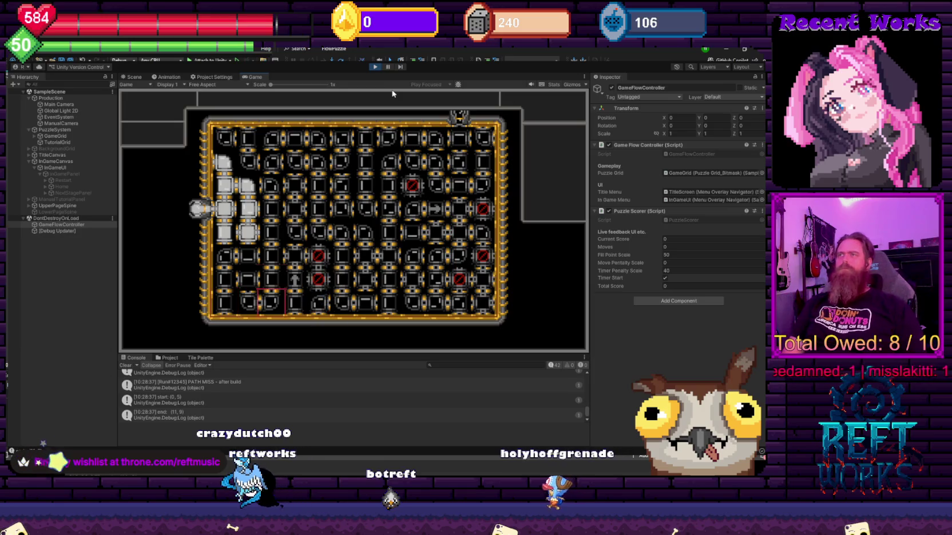
{"action": "key", "text": "space"}
{"action": "key", "text": "Right"}
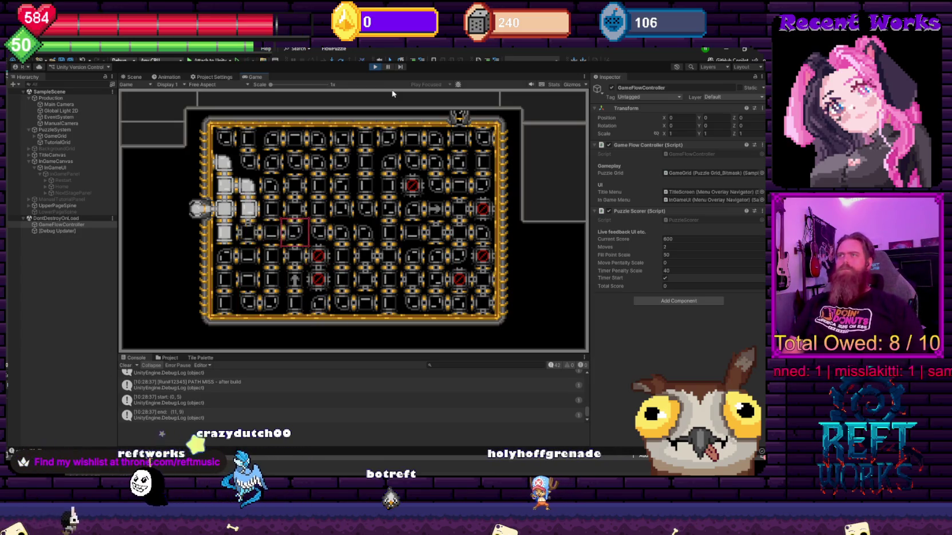
{"action": "key", "text": "space"}
{"action": "key", "text": "Right"}
{"action": "key", "text": "Right"}
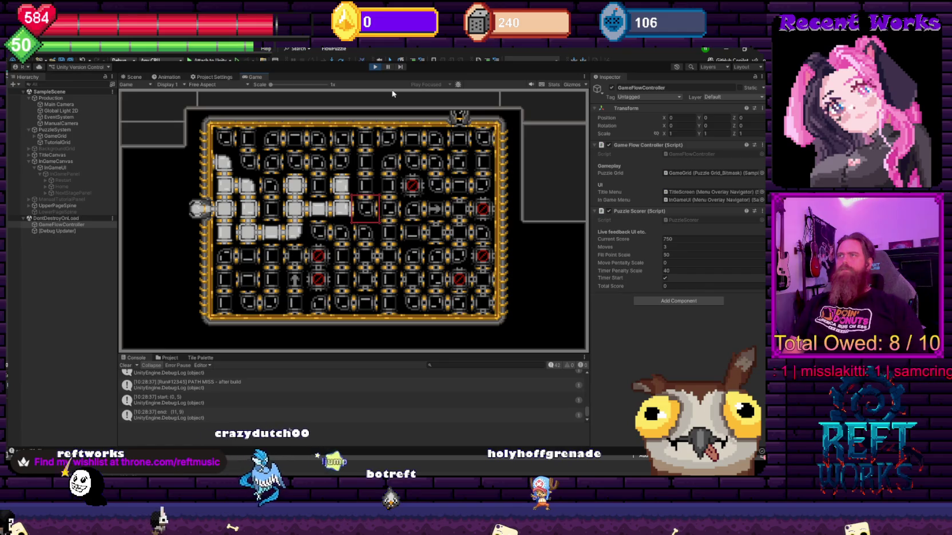
{"action": "key", "text": "space"}
{"action": "key", "text": "space"}
{"action": "key", "text": "Down"}
Connect the pipe to the exit for 4860 points and advance to the next level.
{"action": "key", "text": "space"}
{"action": "key", "text": "Right"}
{"action": "key", "text": "space"}
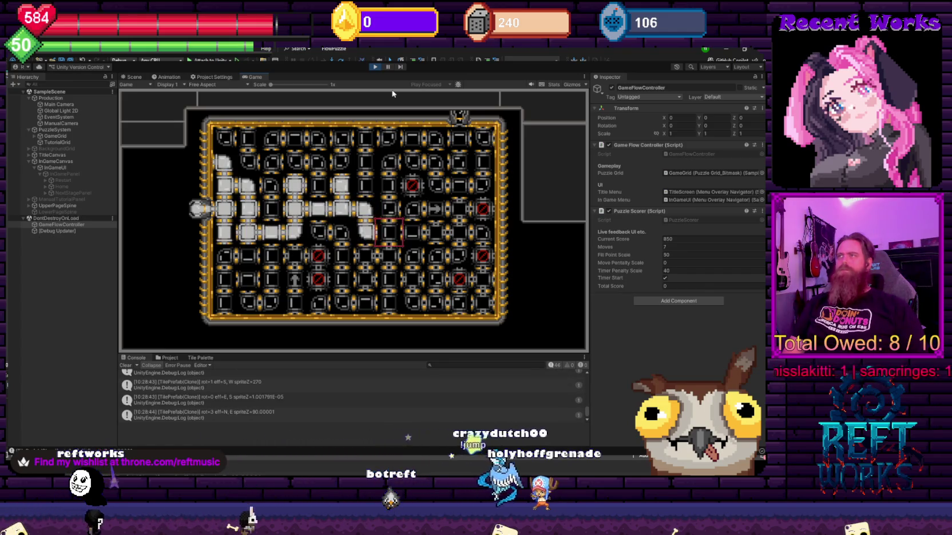
{"action": "key", "text": "space"}
{"action": "key", "text": "Up"}
{"action": "key", "text": "Right"}
{"action": "key", "text": "space"}
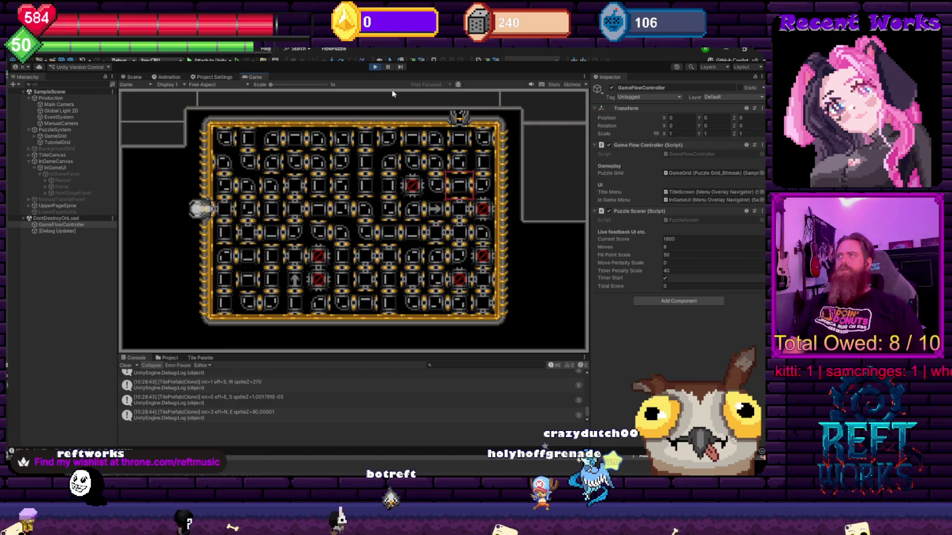
{"action": "key", "text": "Up"}
{"action": "key", "text": "Up"}
{"action": "key", "text": "space"}
{"action": "key", "text": "space"}
{"action": "key", "text": "space"}
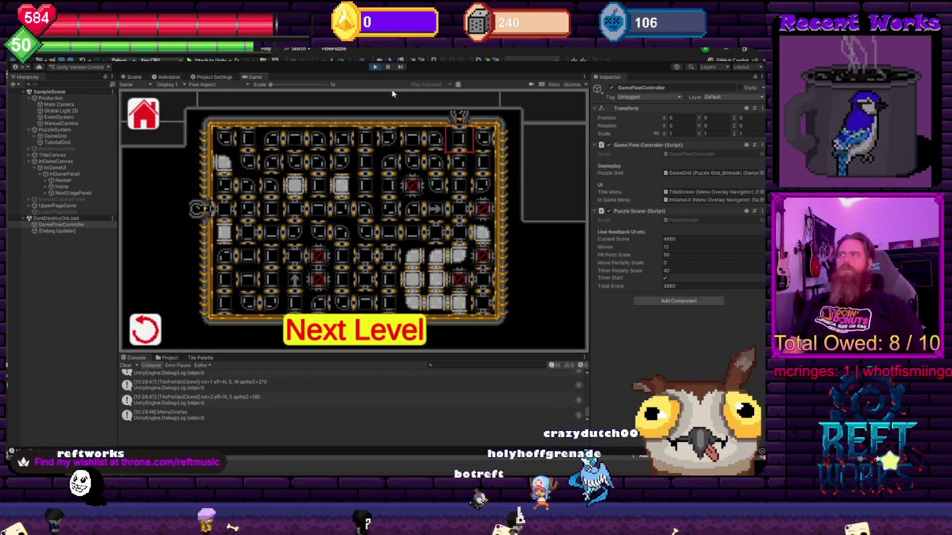
{"action": "key", "text": "space"}
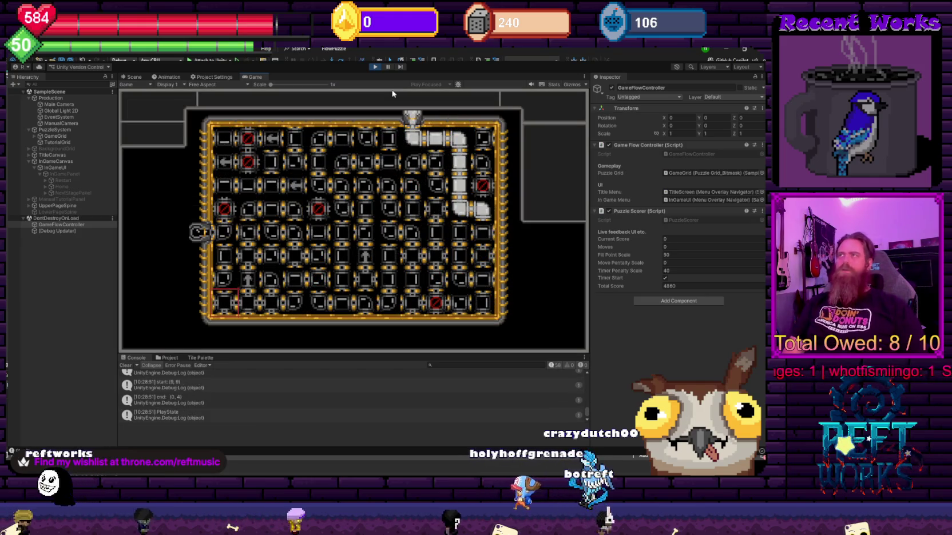
Rotate the first tiles, pointing the arrow tile left, to start the path along the row.
{"action": "key", "text": "Down"}
{"action": "key", "text": "Right"}
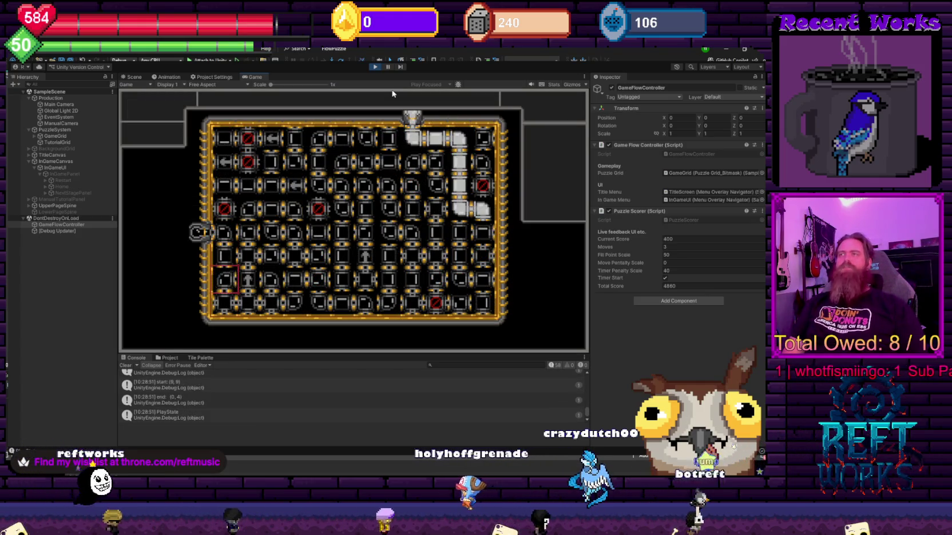
{"action": "key", "text": "space"}
{"action": "key", "text": "Up"}
{"action": "key", "text": "Right"}
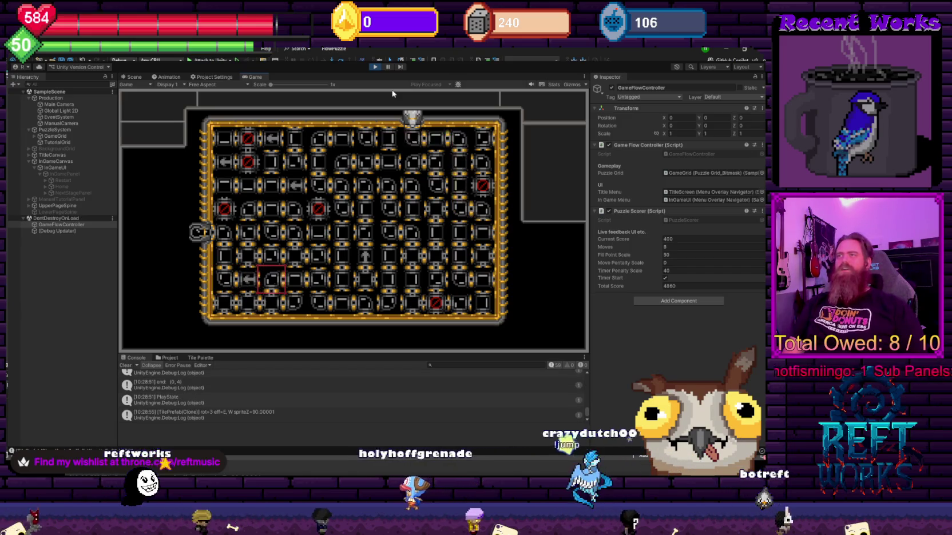
{"action": "key", "text": "Right"}
{"action": "key", "text": "Right"}
{"action": "key", "text": "space"}
{"action": "key", "text": "space"}
{"action": "key", "text": "space"}
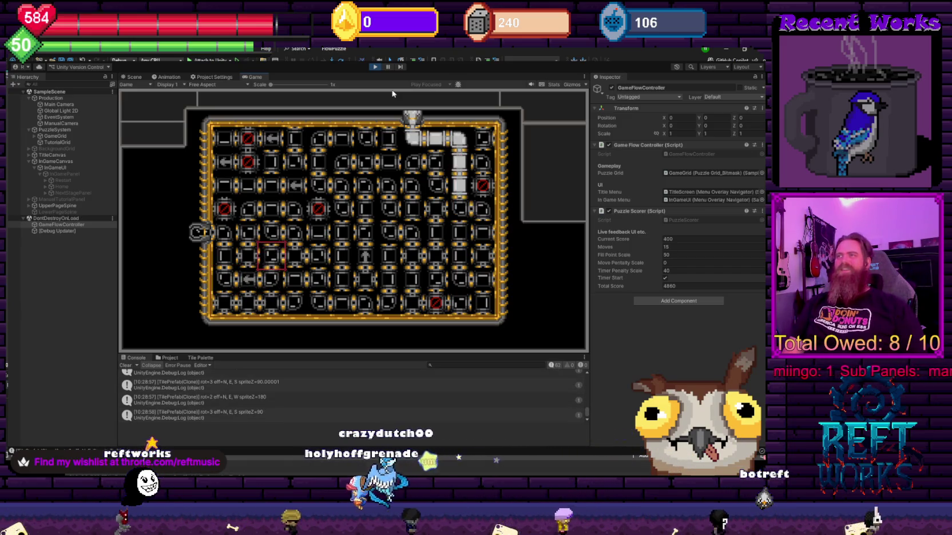
Link the pipe at the far right of the row for a 9584 total, then stop the game.
{"action": "key", "text": "Right"}
{"action": "key", "text": "Right"}
{"action": "key", "text": "space"}
{"action": "key", "text": "space"}
{"action": "key", "text": "Right"}
{"action": "key", "text": "Right"}
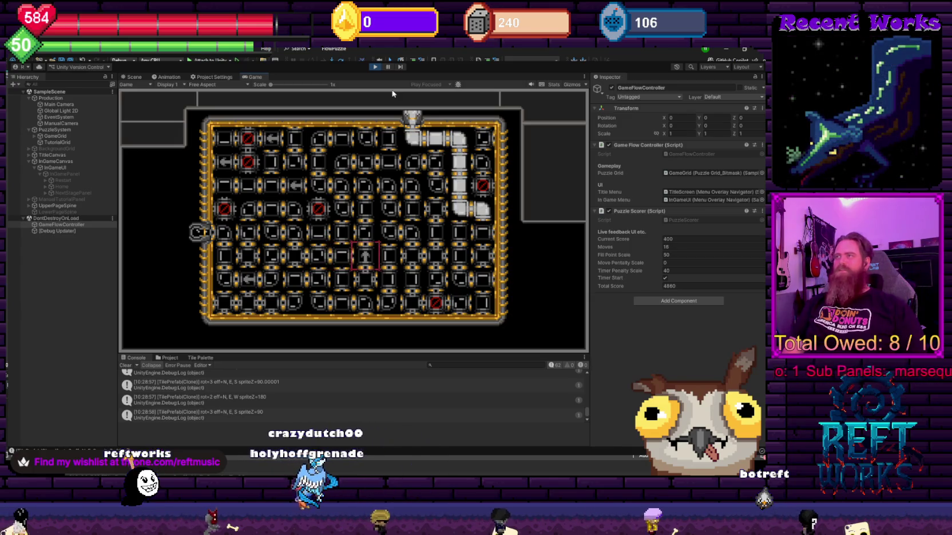
{"action": "key", "text": "Right"}
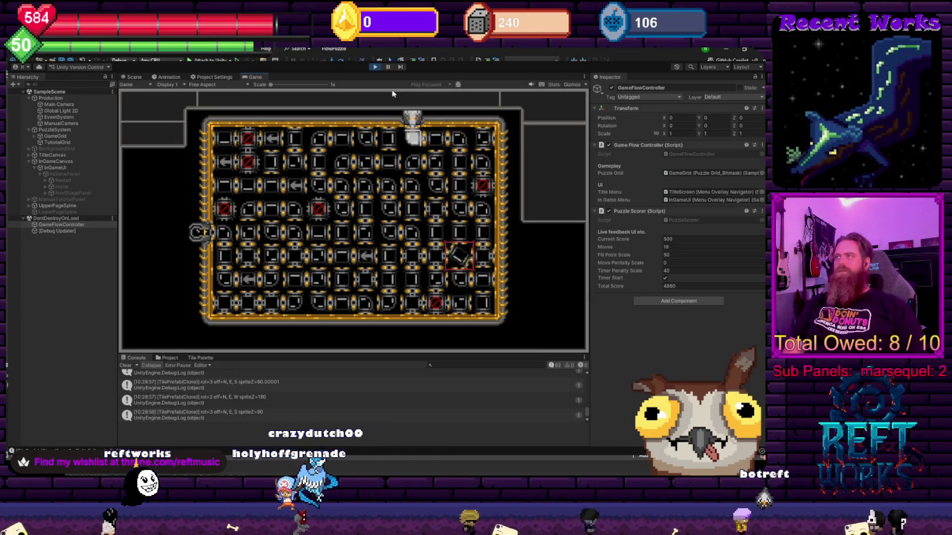
{"action": "key", "text": "space"}
{"action": "key", "text": "space"}
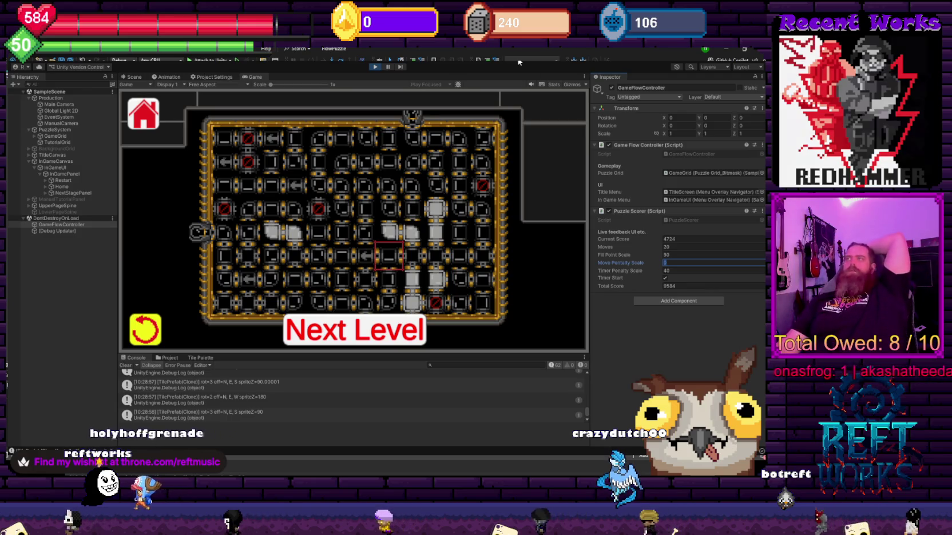
{"action": "left_click", "coordinate": [376, 68]}
Set the Puzzle Scorer's Move Penalty Scale to 5 in the Inspector and save the scene.
{"action": "left_click", "coordinate": [677, 263]}
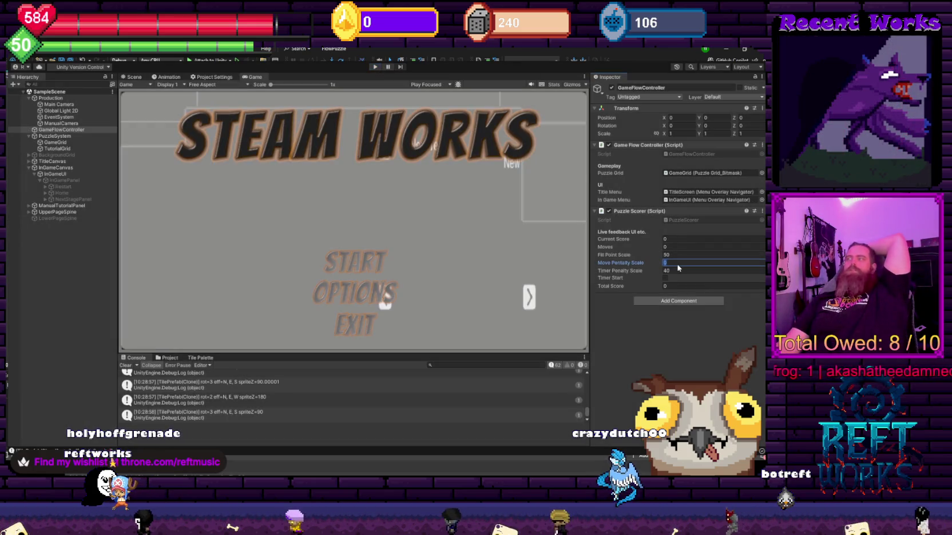
{"action": "type", "text": "5"}
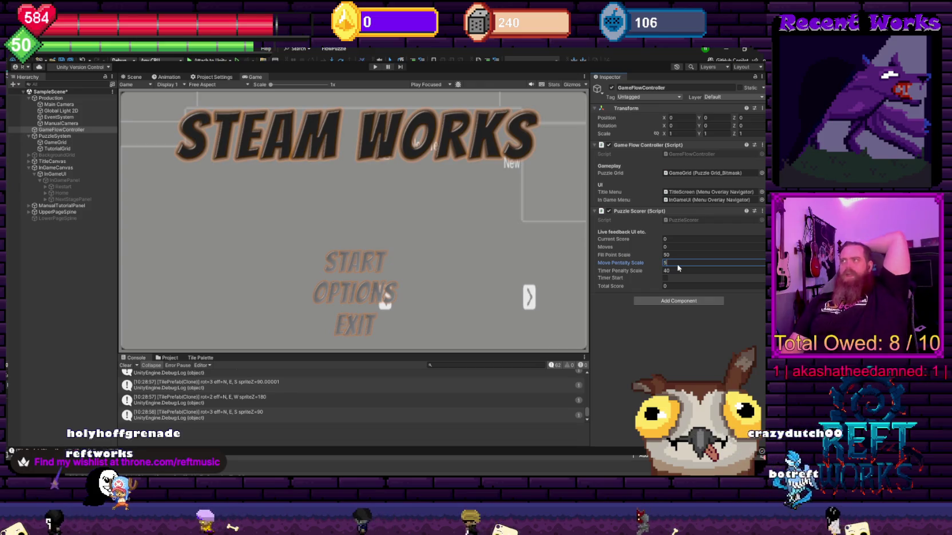
{"action": "left_click", "coordinate": [672, 345]}
{"action": "key", "text": "ctrl+s"}
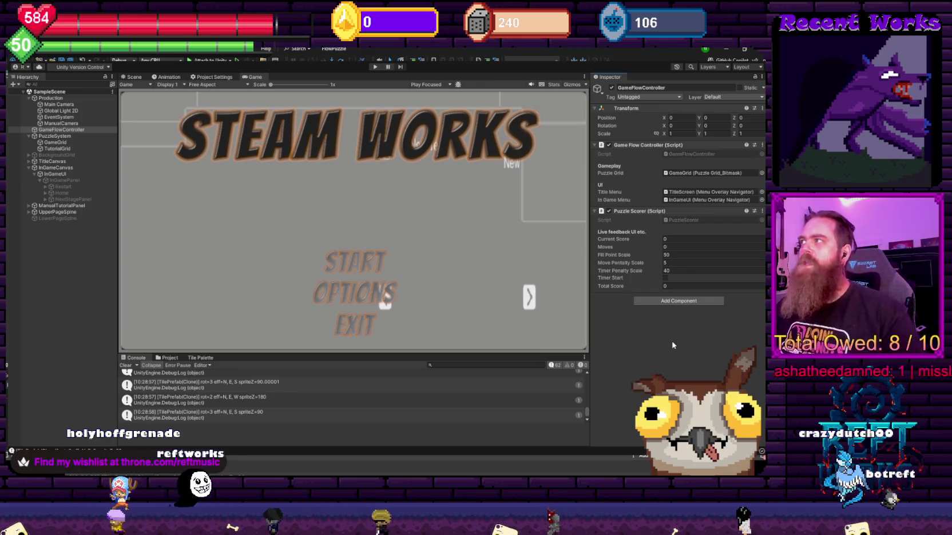
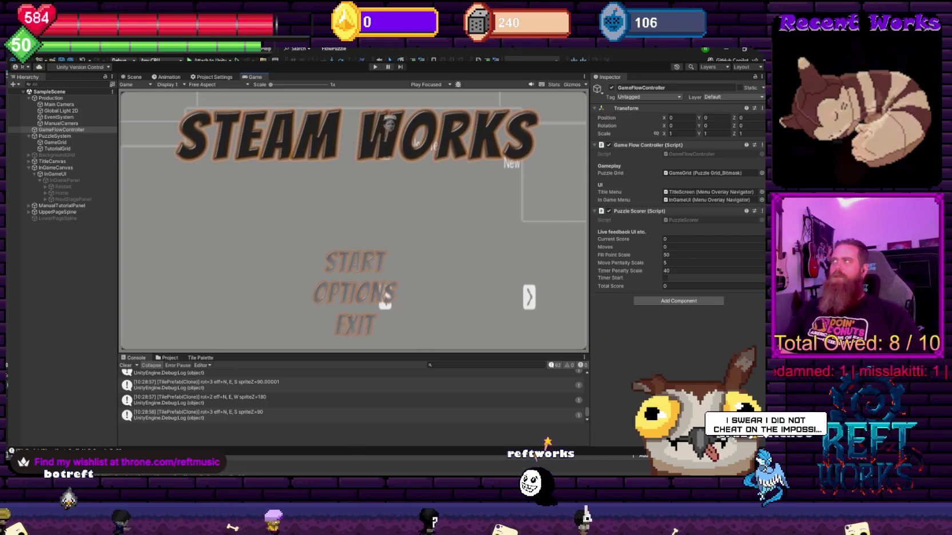
Scroll through the puzzle grid script code, then return to the Unity editor.
{"action": "key", "text": "alt+Tab"}
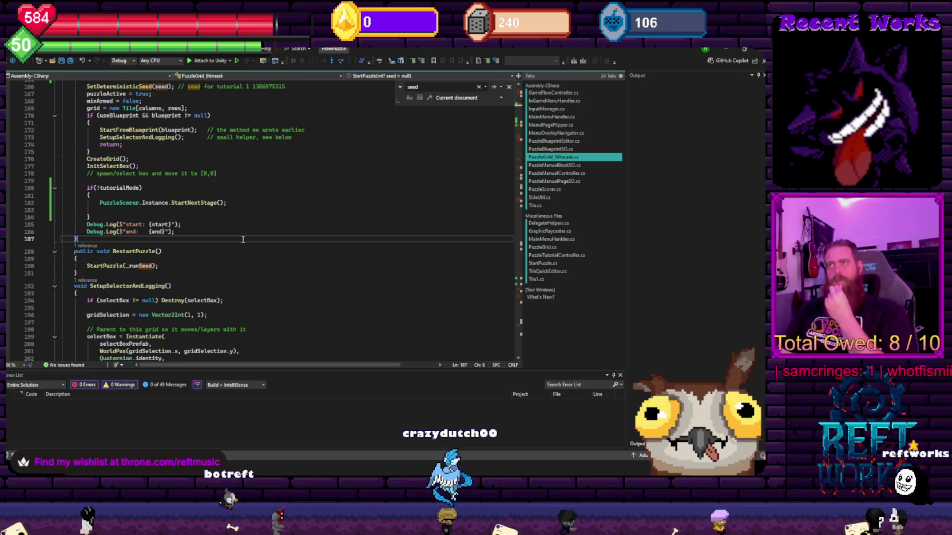
{"action": "scroll", "coordinate": [242, 233], "scroll_direction": "down", "scroll_amount": 2}
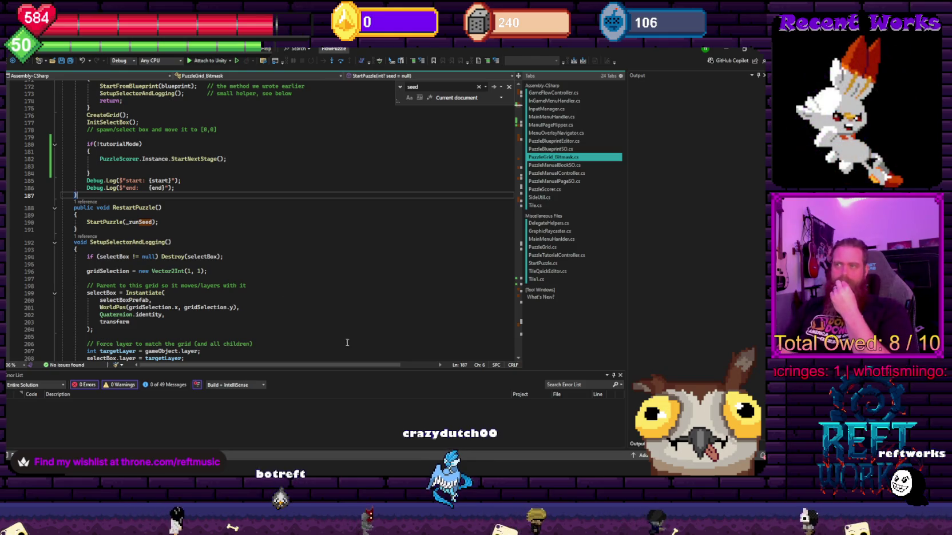
{"action": "left_click", "coordinate": [340, 451]}
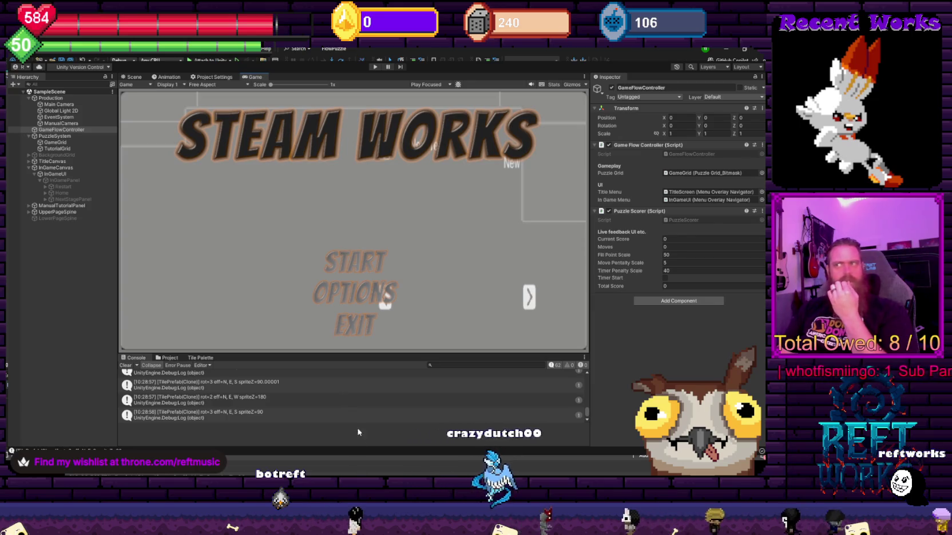
Inspect Restart, InGamePanel and InGameUI, ending on InGamePanel's Background-sprite Image with stretched anchoring.
{"action": "left_click", "coordinate": [76, 187]}
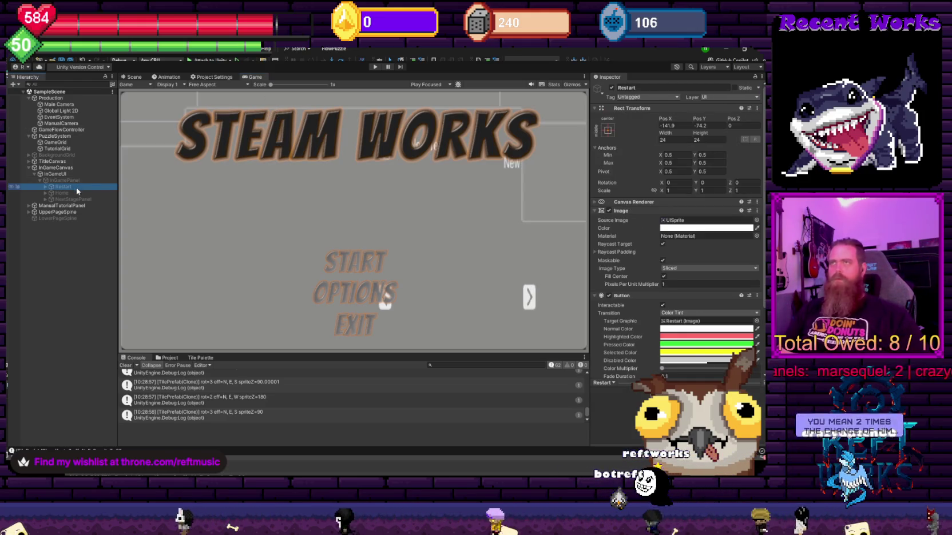
{"action": "left_click", "coordinate": [78, 181]}
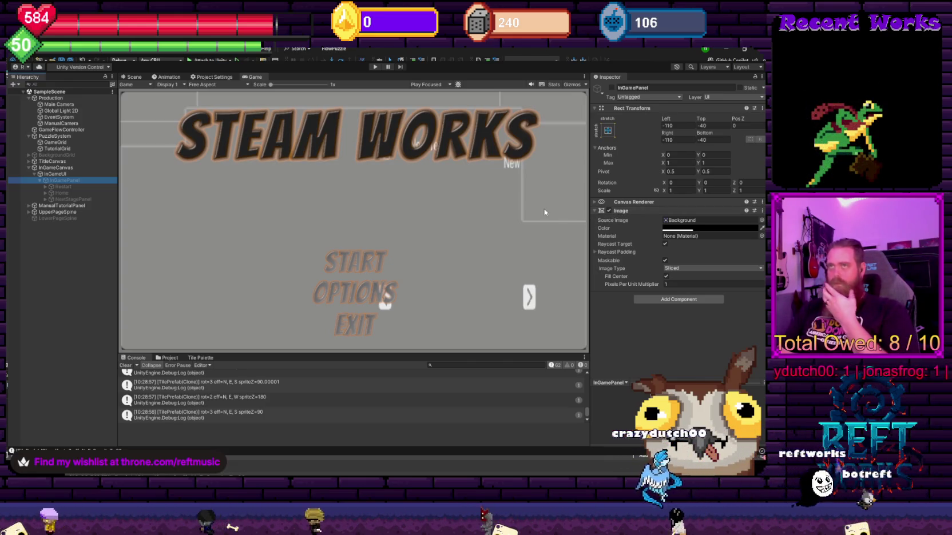
{"action": "left_click", "coordinate": [57, 174]}
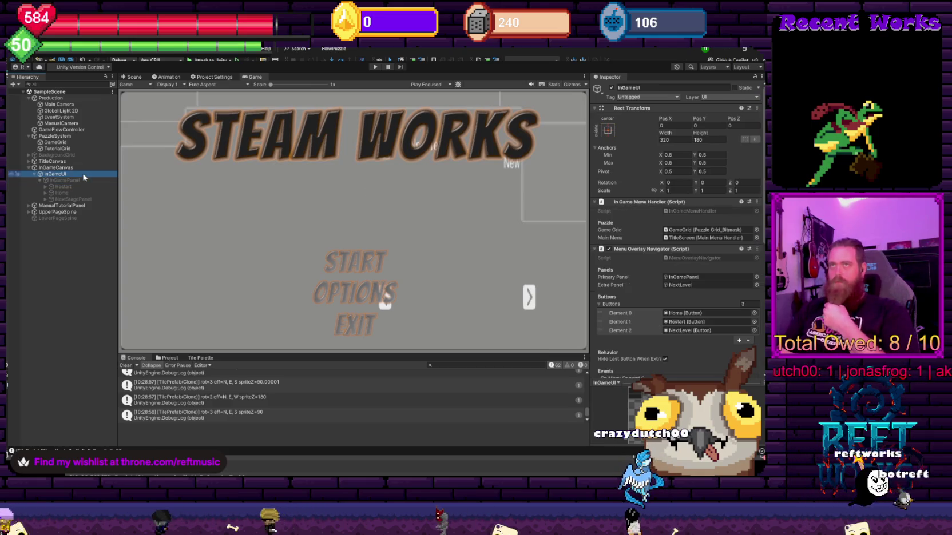
{"action": "left_click", "coordinate": [687, 210]}
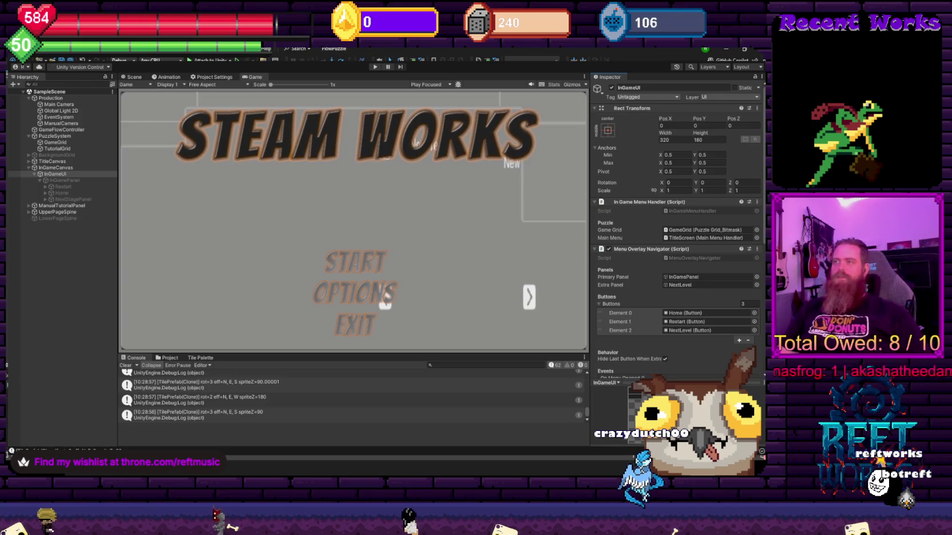
{"action": "scroll", "coordinate": [702, 262], "scroll_direction": "down", "scroll_amount": 7}
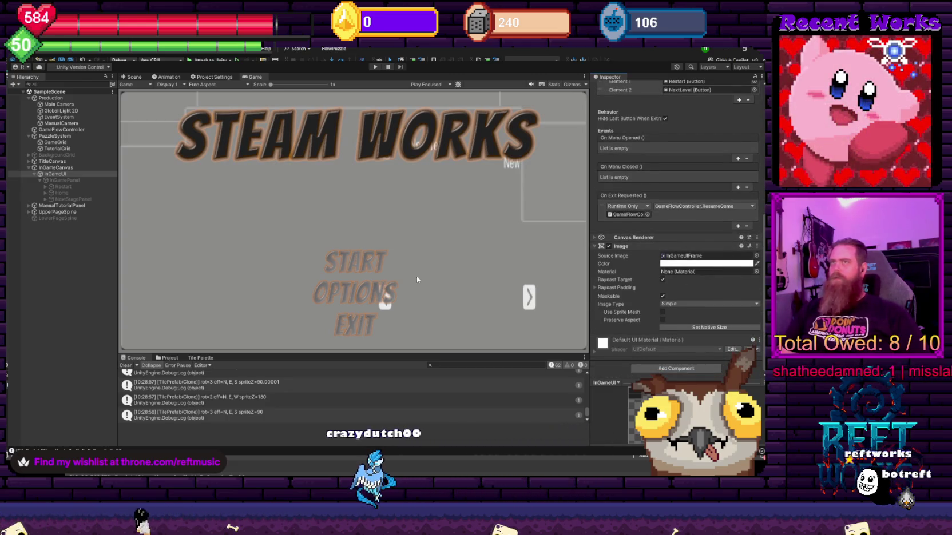
{"action": "left_click", "coordinate": [54, 180]}
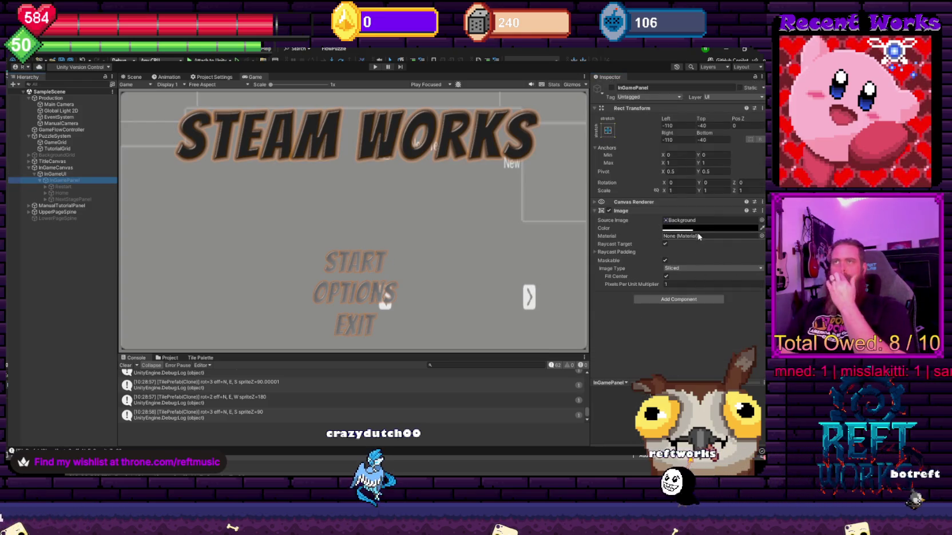
{"action": "left_click", "coordinate": [761, 221]}
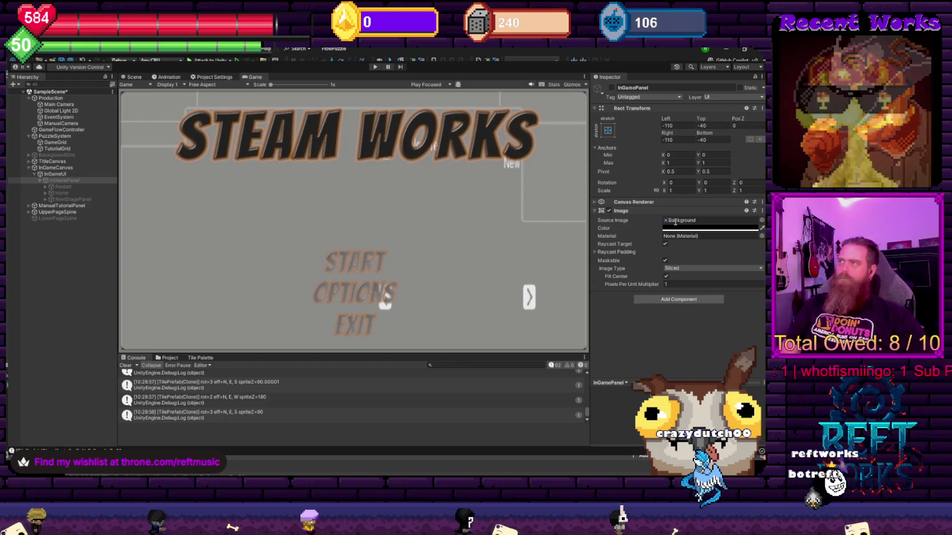
Undo the Background sprite and stretch anchoring to restore InGameUIFrame at 320×180, and activate InGamePanel.
{"action": "key", "text": "ctrl+z"}
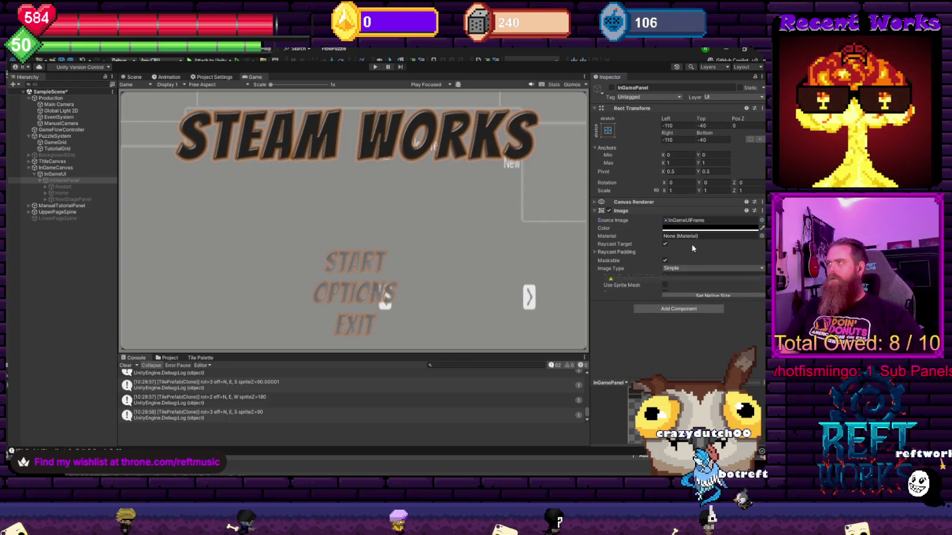
{"action": "key", "text": "ctrl+z"}
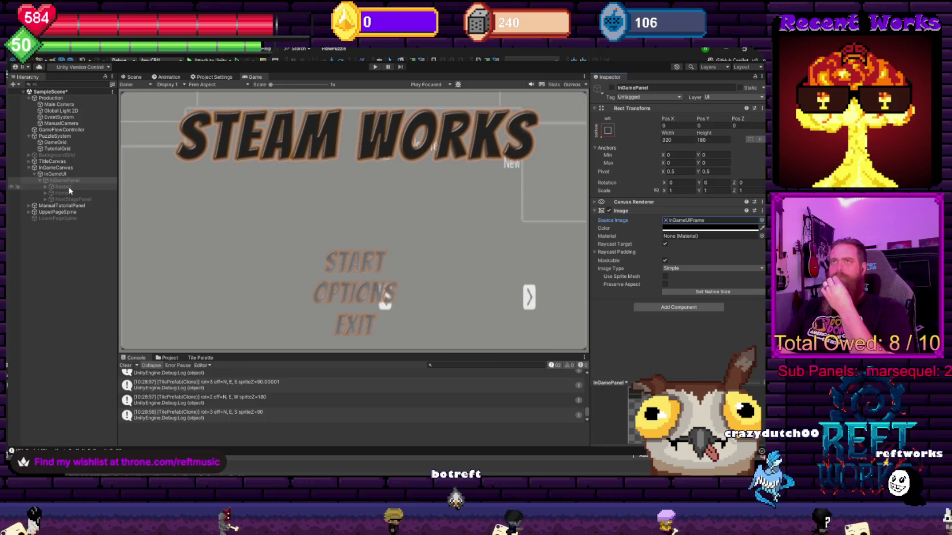
{"action": "left_click", "coordinate": [70, 188]}
{"action": "key", "text": "ctrl+z"}
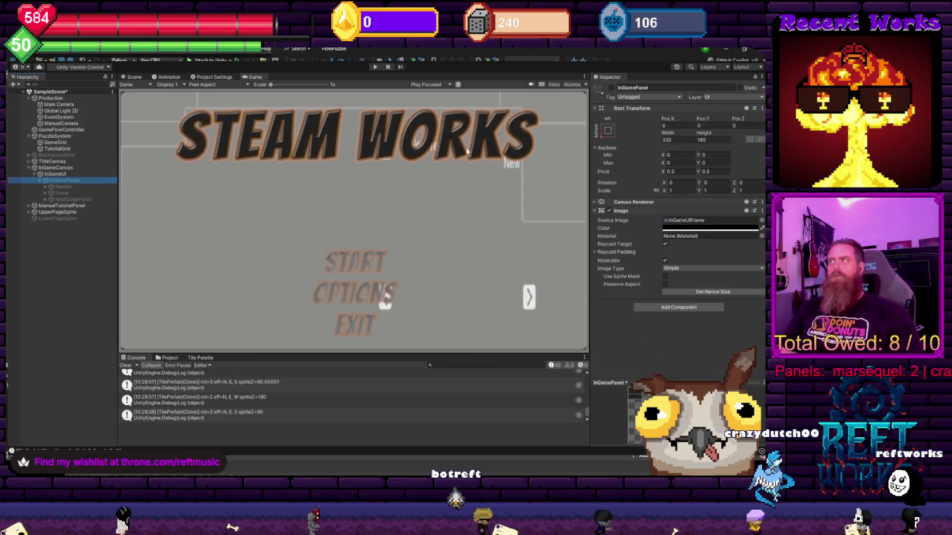
{"action": "left_click", "coordinate": [611, 88]}
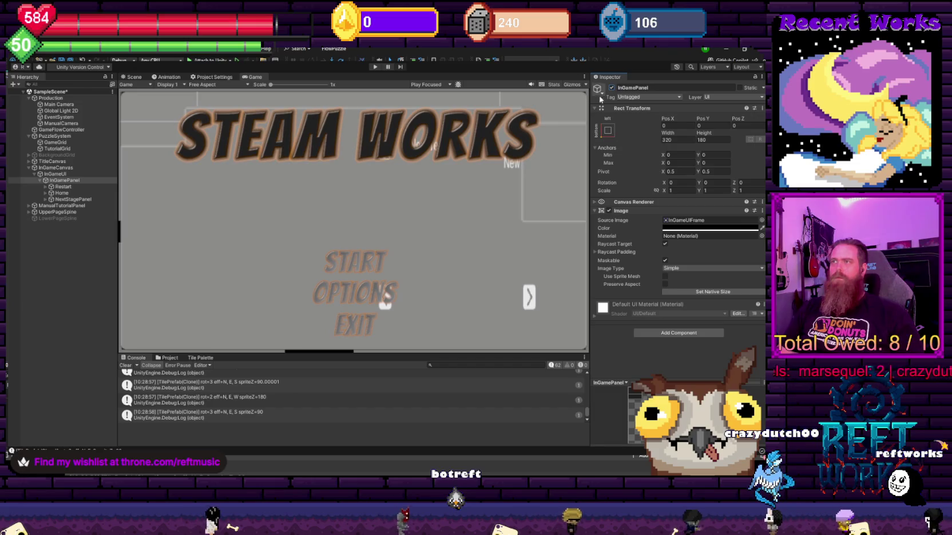
{"action": "left_click", "coordinate": [59, 180]}
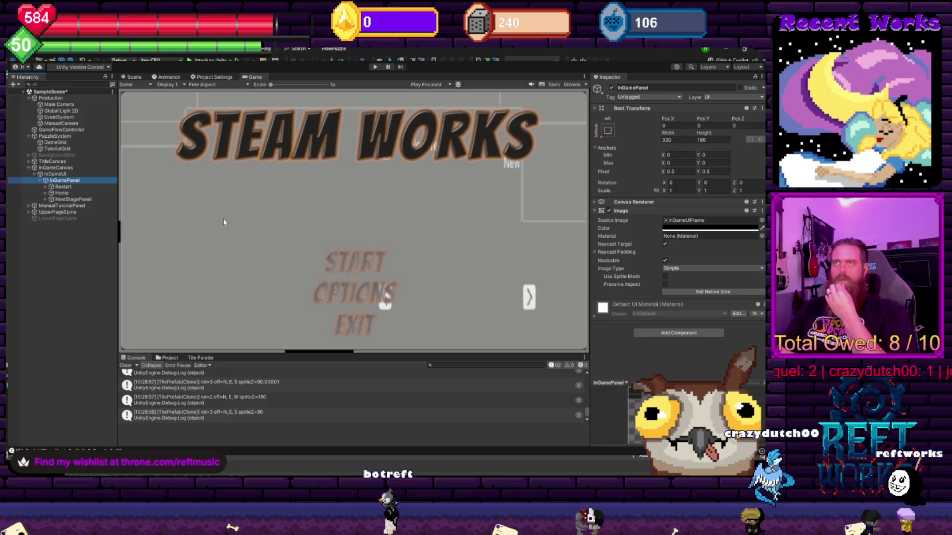
{"action": "left_click", "coordinate": [131, 78]}
Pan the Scene view to reveal the whole in-game panel frame.
{"action": "scroll", "coordinate": [241, 263], "scroll_direction": "down", "scroll_amount": 3}
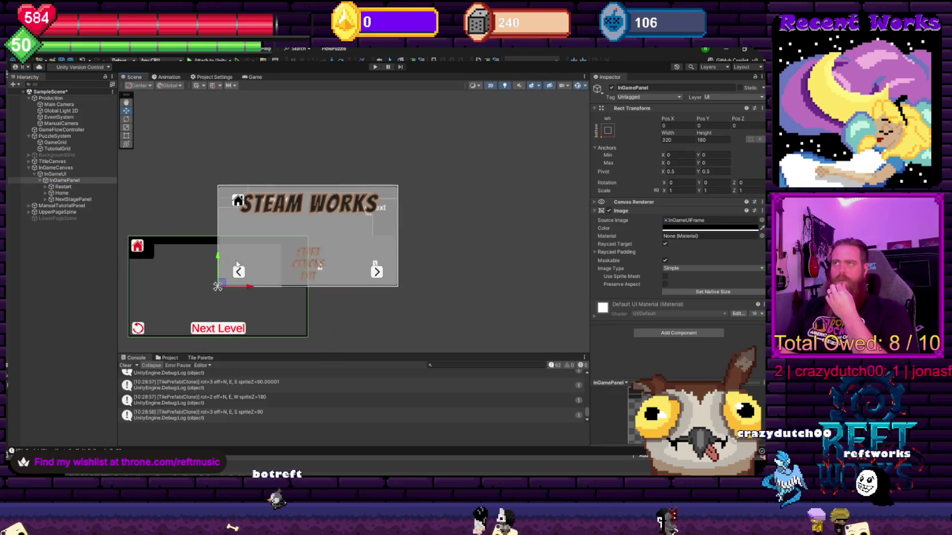
{"action": "scroll", "coordinate": [213, 286], "scroll_direction": "up", "scroll_amount": 2}
{"action": "left_click_drag", "start_coordinate": [193, 289], "coordinate": [246, 237]}
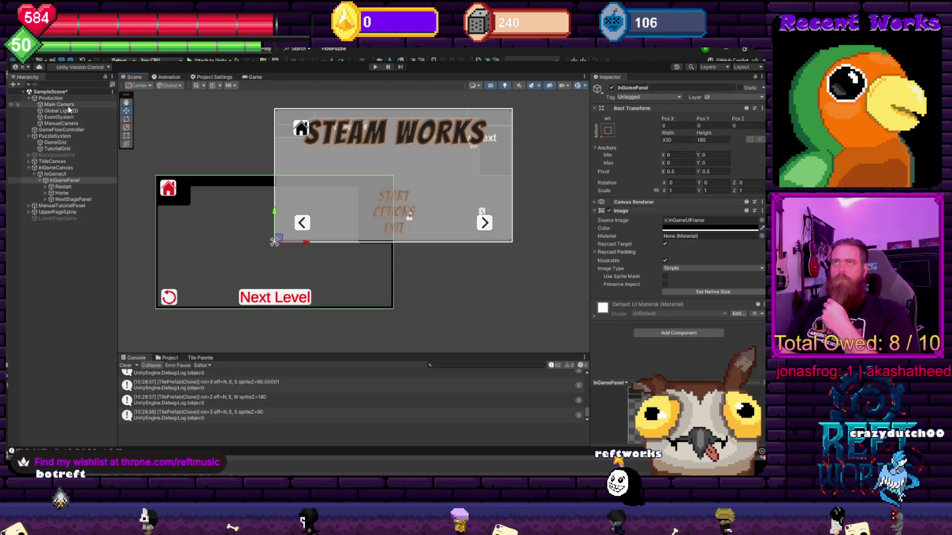
Expand TitleCanvas and select TitleScreen, showing its Main Menu Handler and Menu Overlay Navigator.
{"action": "left_click", "coordinate": [61, 168]}
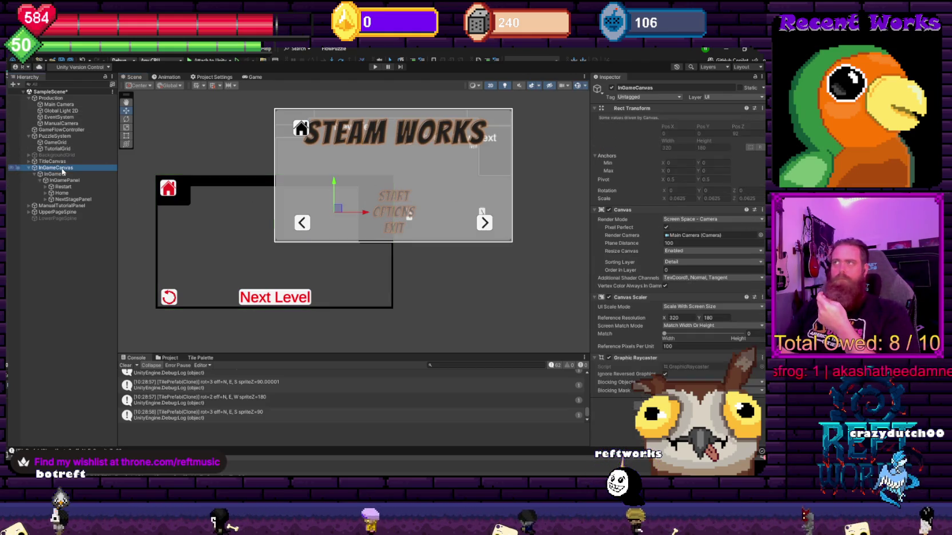
{"action": "left_click", "coordinate": [63, 162]}
{"action": "left_click", "coordinate": [28, 161]}
{"action": "left_click", "coordinate": [54, 167]}
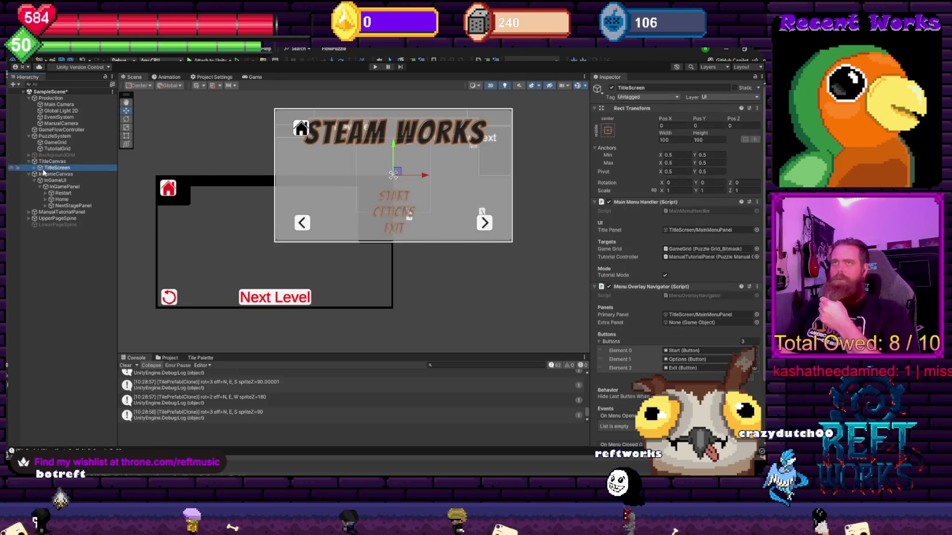